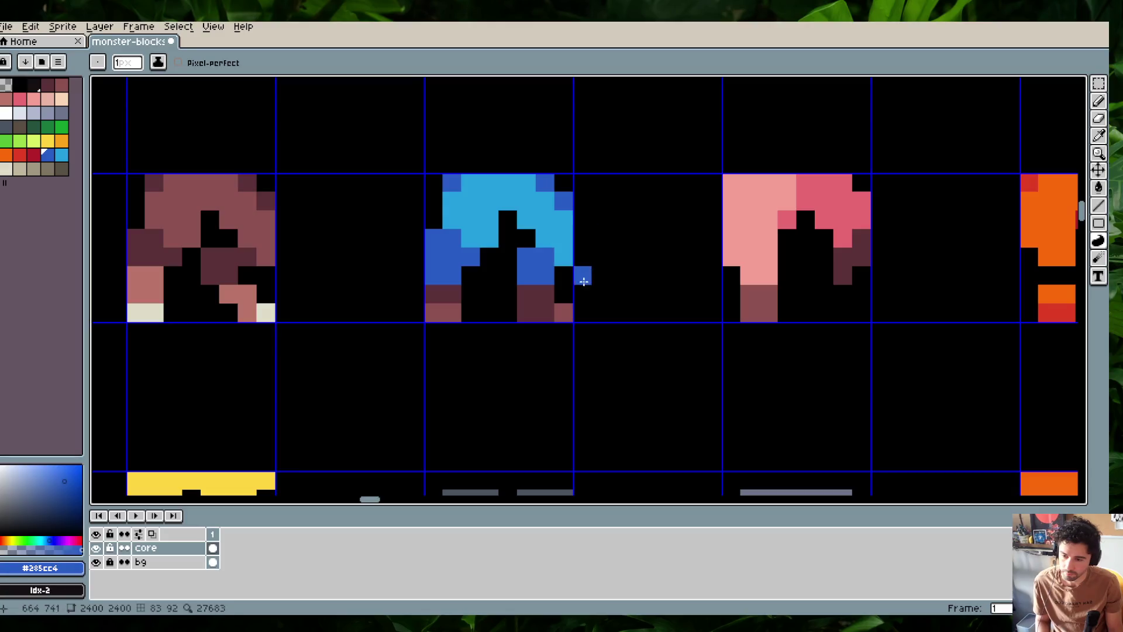
# Hide the grid overlay on the monster sheet and zoom in on the legs row
pyautogui.scroll(-2, 532, 200)
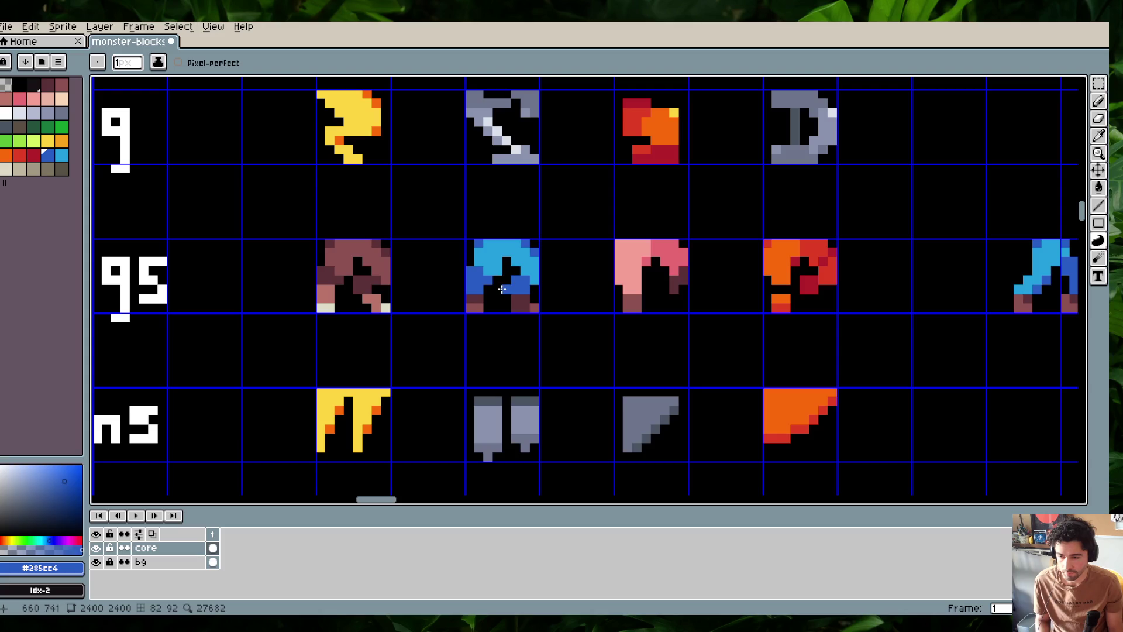
pyautogui.scroll(2, 582, 241)
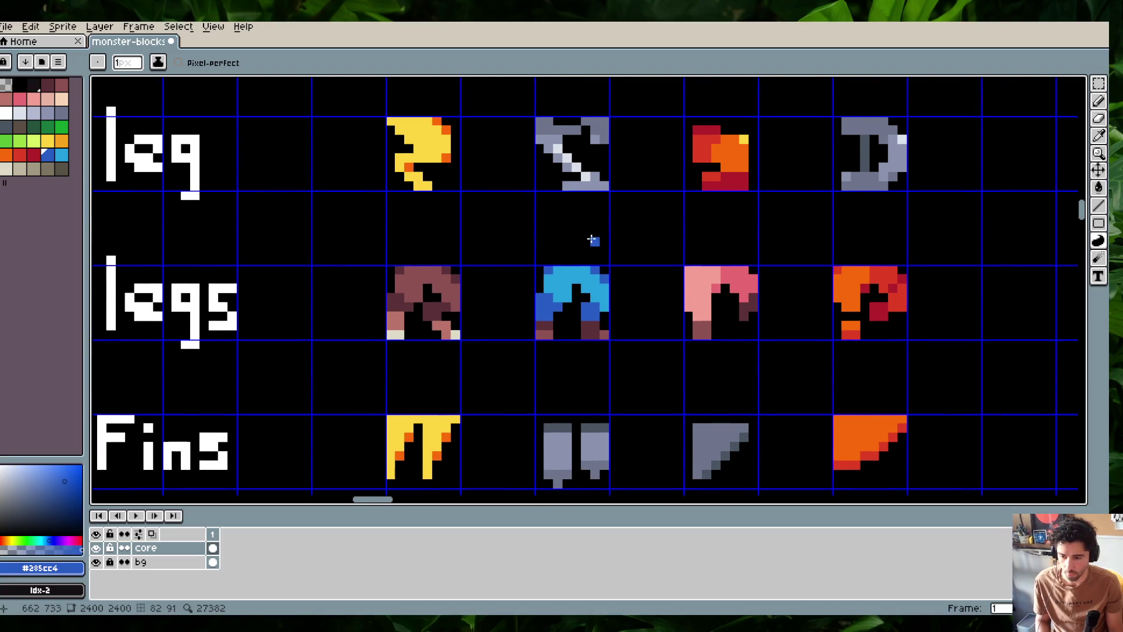
pyautogui.press("ctrl+'")
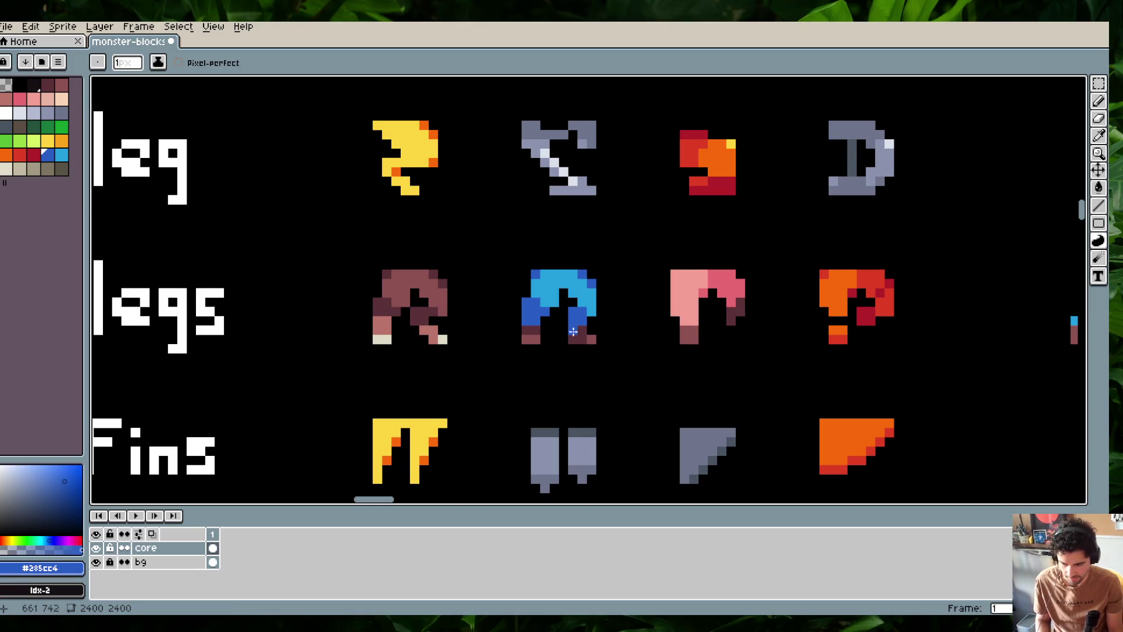
pyautogui.press('e')
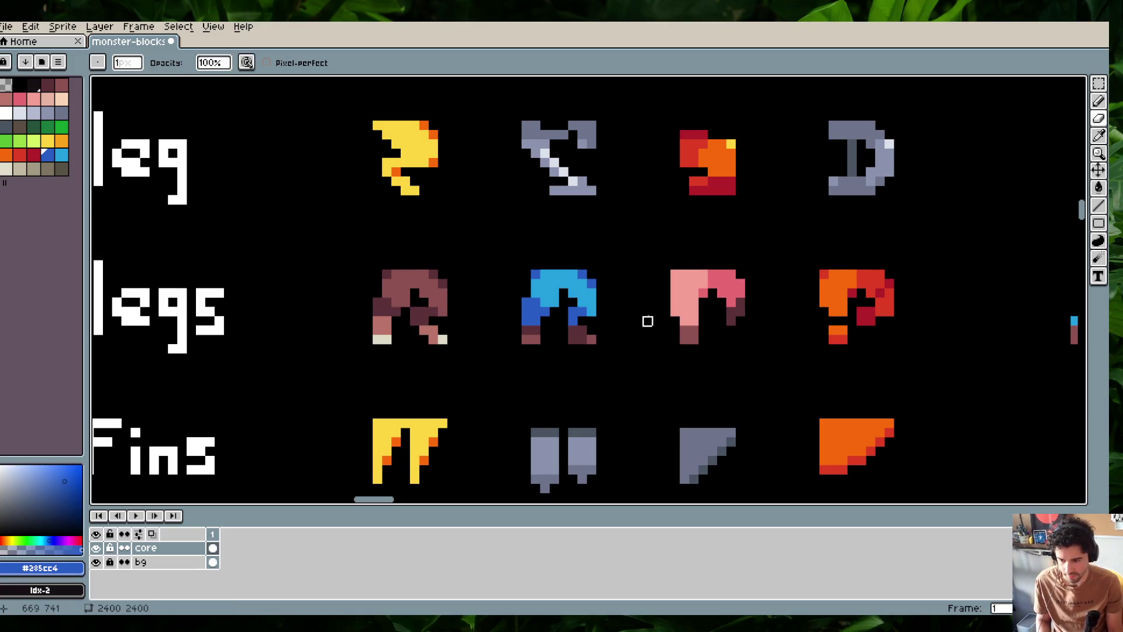
pyautogui.hscroll(2, 647, 358)
pyautogui.scroll(1, 648, 358)
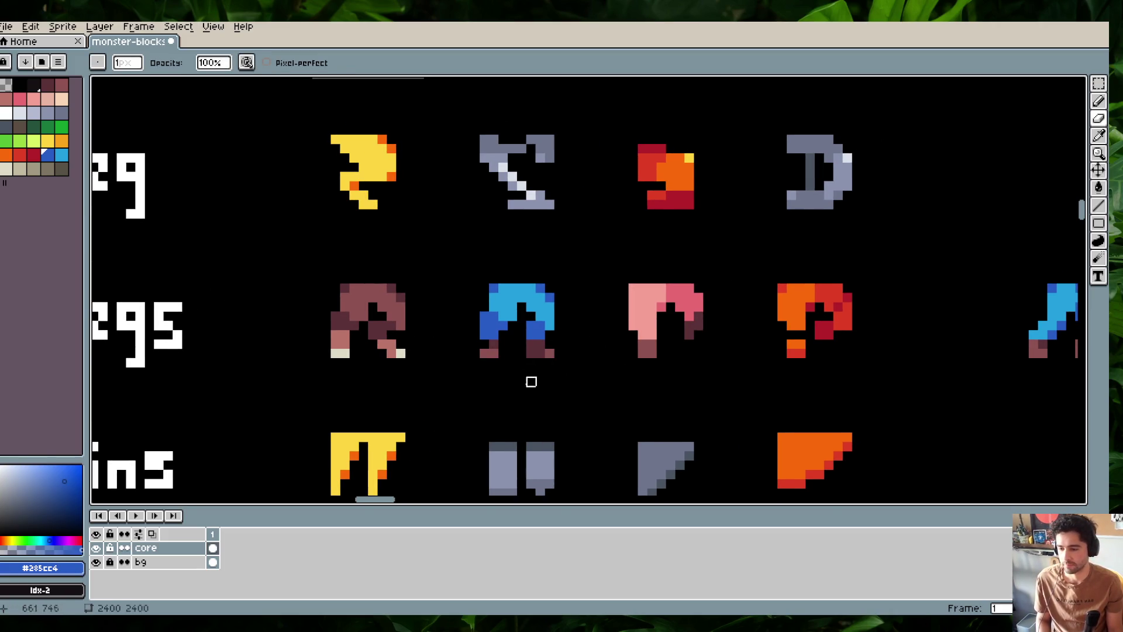
# Sample the maroon and dark blue from the legs and redo a contour stroke
pyautogui.keyDown('alt'); pyautogui.click(502, 352); pyautogui.keyUp('alt')
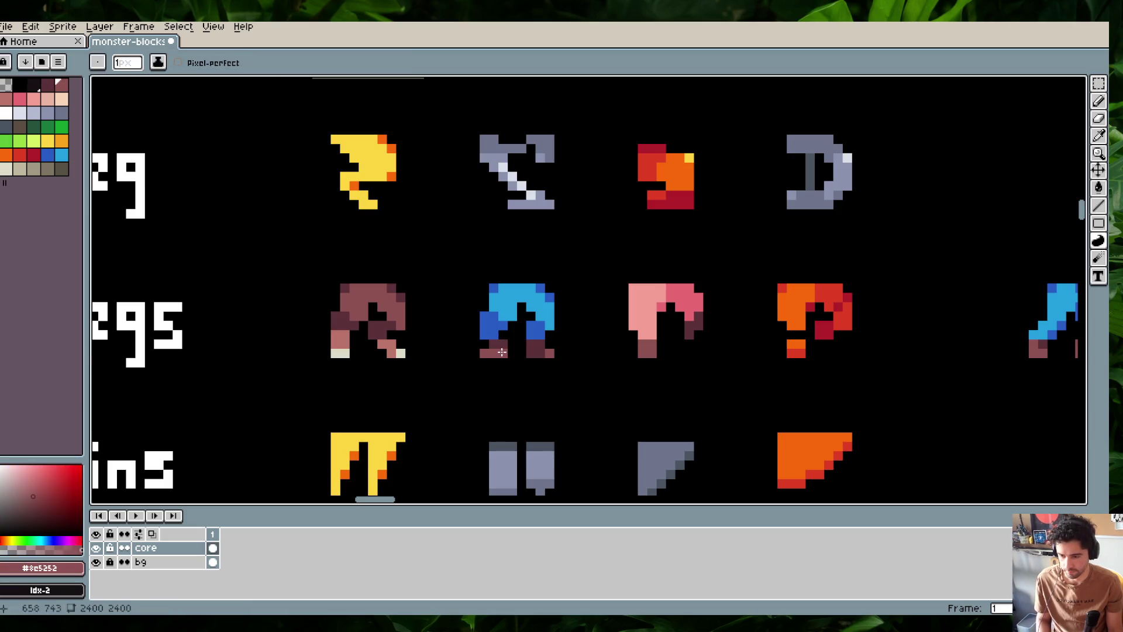
pyautogui.keyDown('alt'); pyautogui.click(502, 319); pyautogui.keyUp('alt')
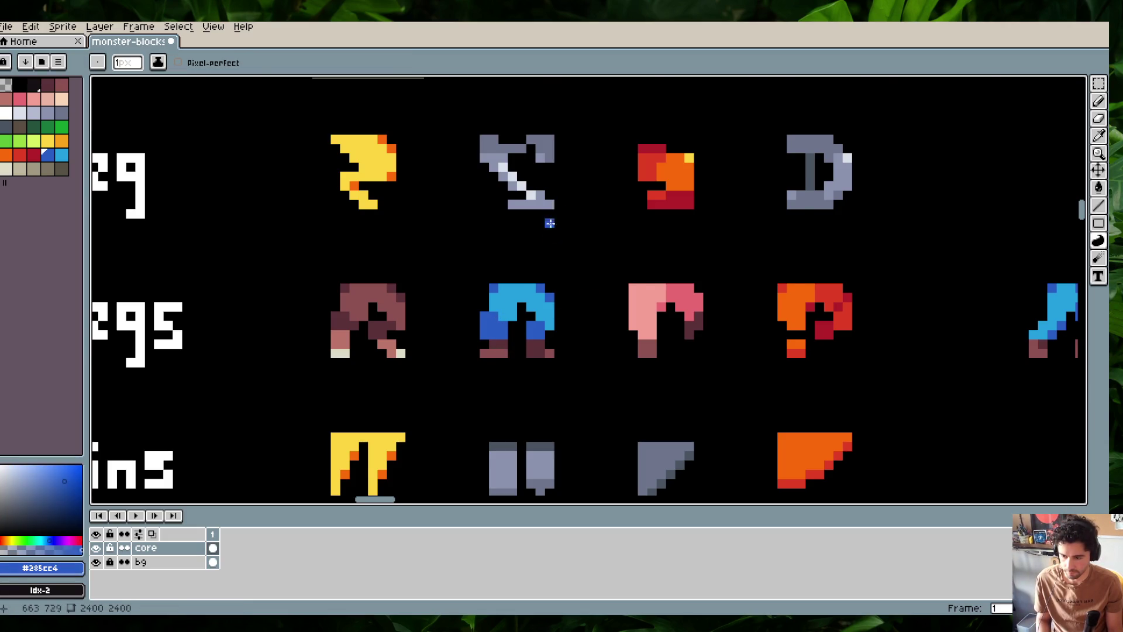
pyautogui.scroll(-1, 550, 222)
pyautogui.scroll(-1, 549, 251)
pyautogui.scroll(1, 549, 251)
pyautogui.hotkey('ctrl', 'z')
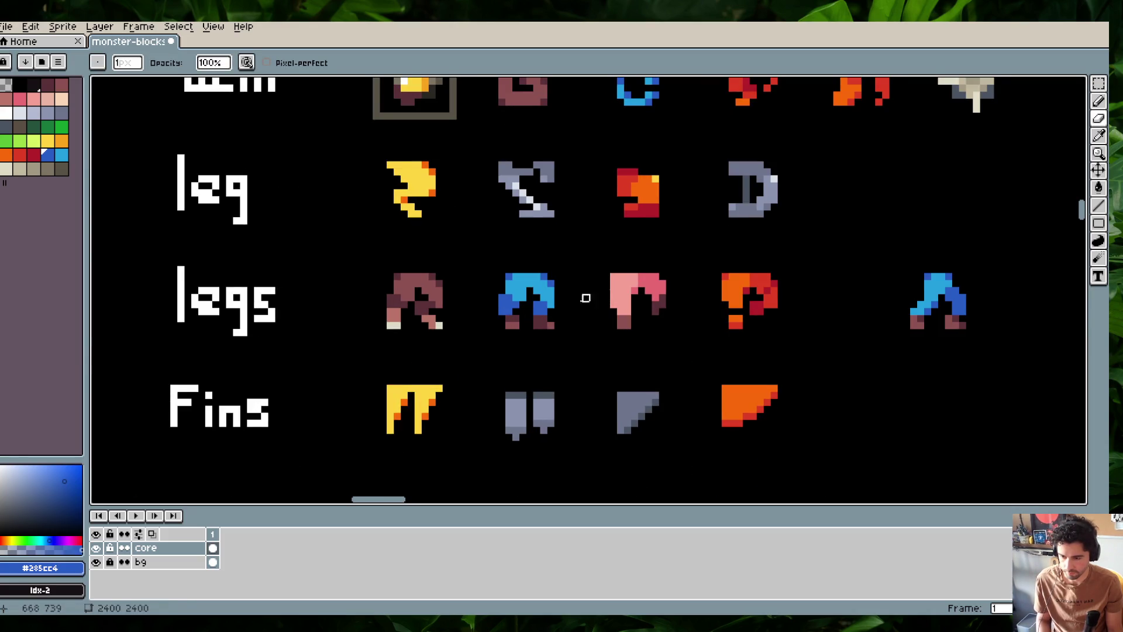
pyautogui.keyDown('alt'); pyautogui.click(537, 313); pyautogui.keyUp('alt')
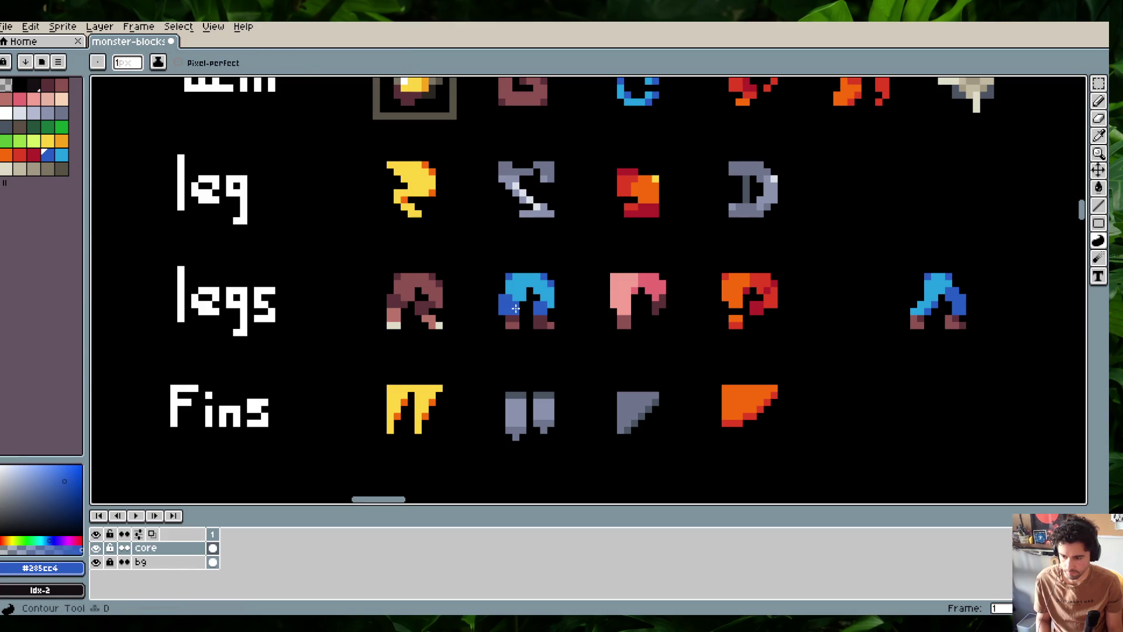
pyautogui.press('e')
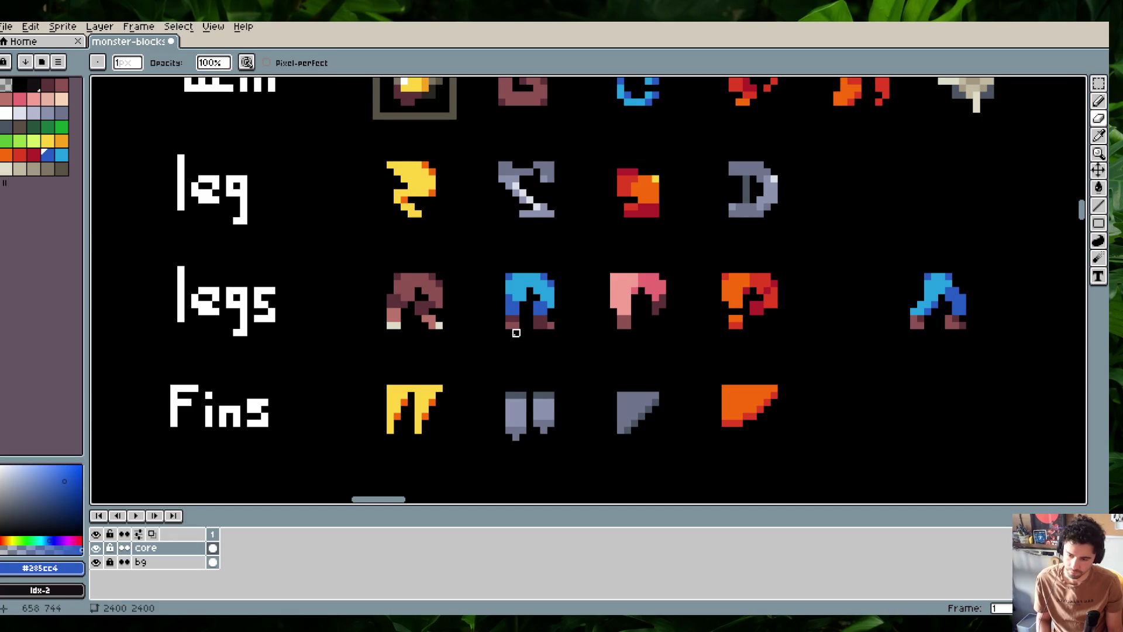
# Shade the blue legs' feet with light blue, darker blue, dark brown and maroon
pyautogui.press('b')
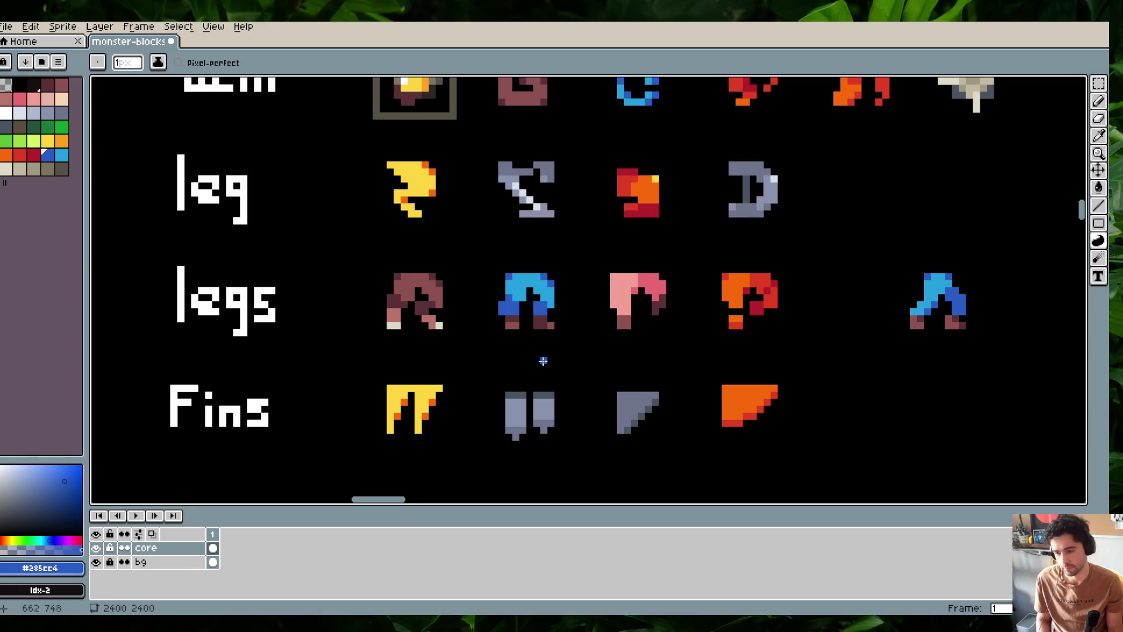
pyautogui.keyDown('alt'); pyautogui.click(531, 301); pyautogui.keyUp('alt')
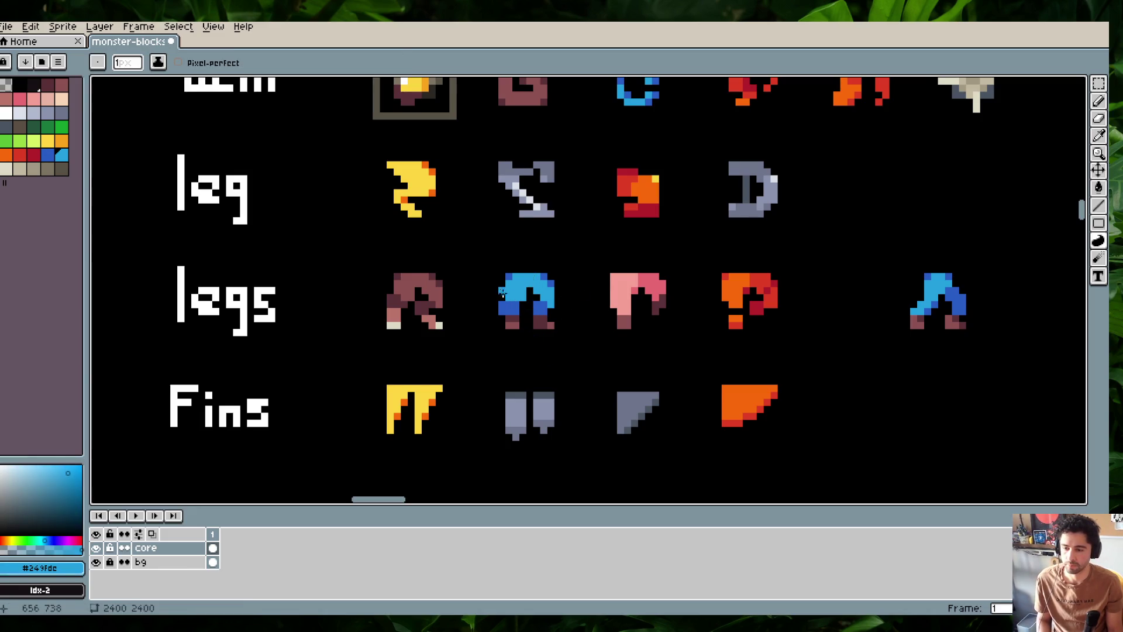
pyautogui.keyDown('alt'); pyautogui.click(502, 316); pyautogui.keyUp('alt')
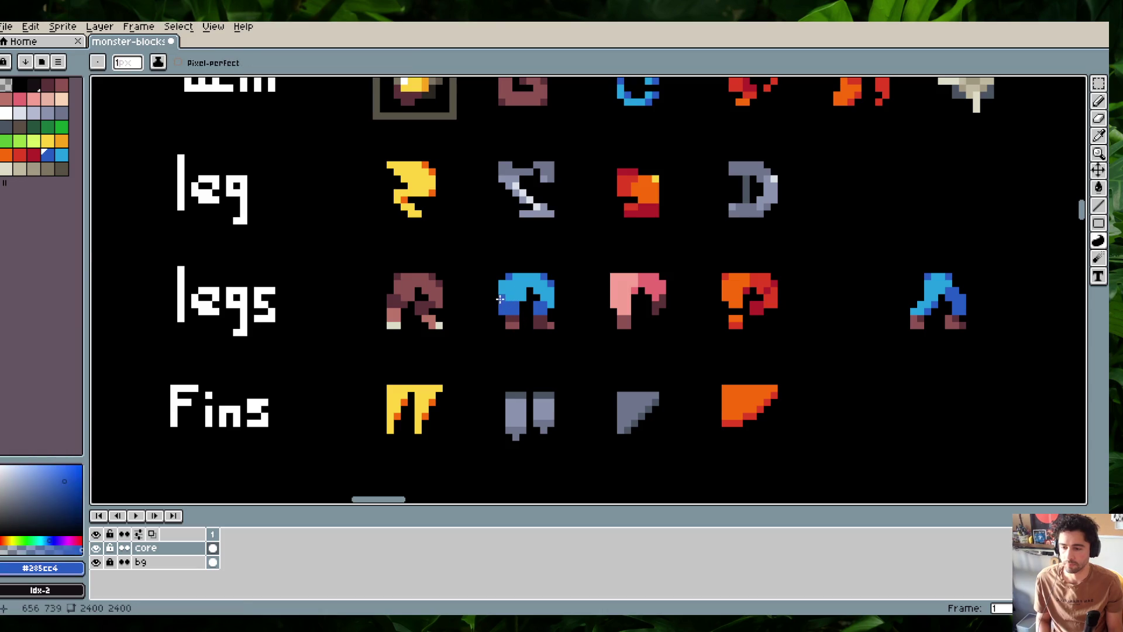
pyautogui.scroll(-1, 572, 241)
pyautogui.scroll(-1, 572, 242)
pyautogui.scroll(2, 572, 241)
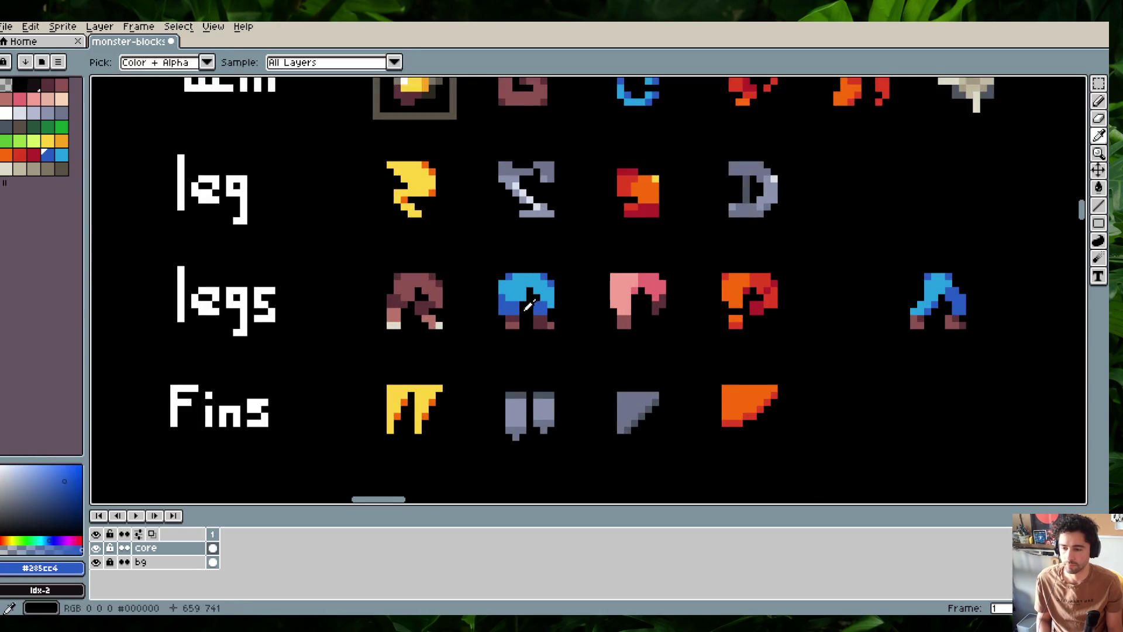
pyautogui.keyDown('alt'); pyautogui.click(509, 319); pyautogui.keyUp('alt')
pyautogui.keyDown('alt'); pyautogui.click(513, 320); pyautogui.keyUp('alt')
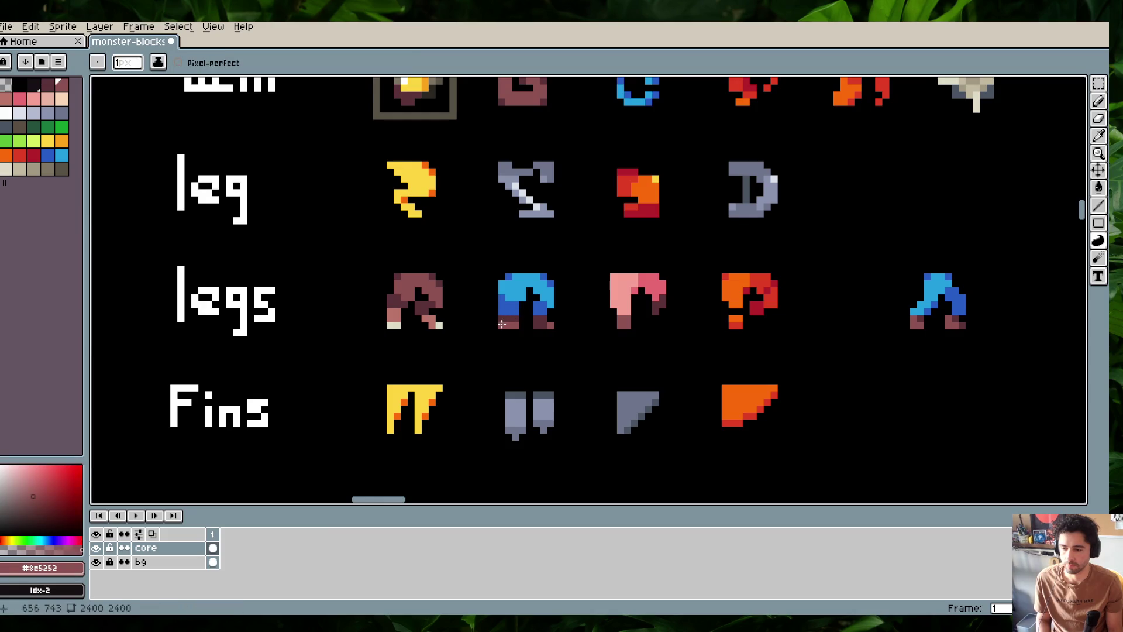
pyautogui.press('e')
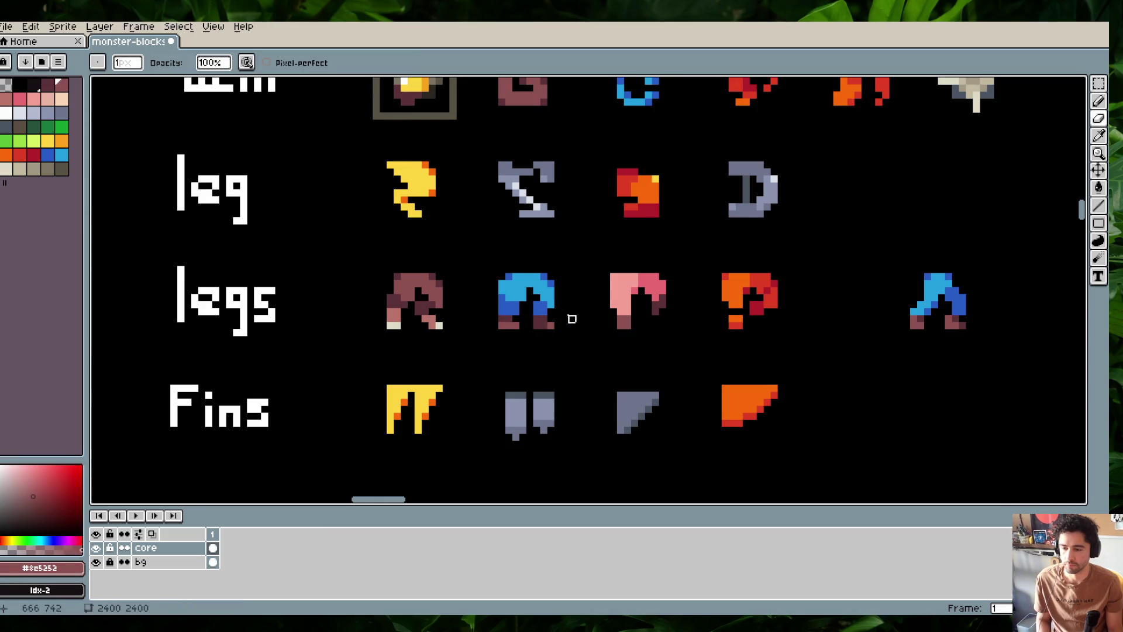
pyautogui.scroll(-1, 584, 279)
# Pan to the blue legs and shade them with light and darker blue contours
pyautogui.scroll(1, 584, 279)
pyautogui.moveTo(594, 280)
pyautogui.mouseDown()
pyautogui.moveTo(643, 280)
pyautogui.moveTo(667, 313)
pyautogui.mouseUp()
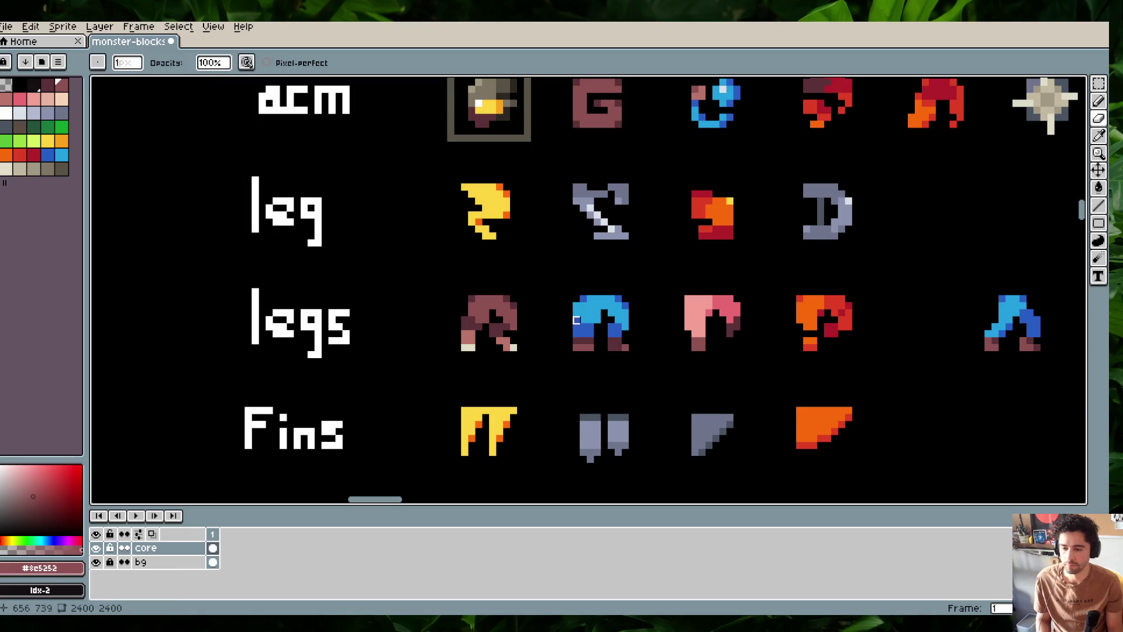
pyautogui.scroll(-1, 674, 223)
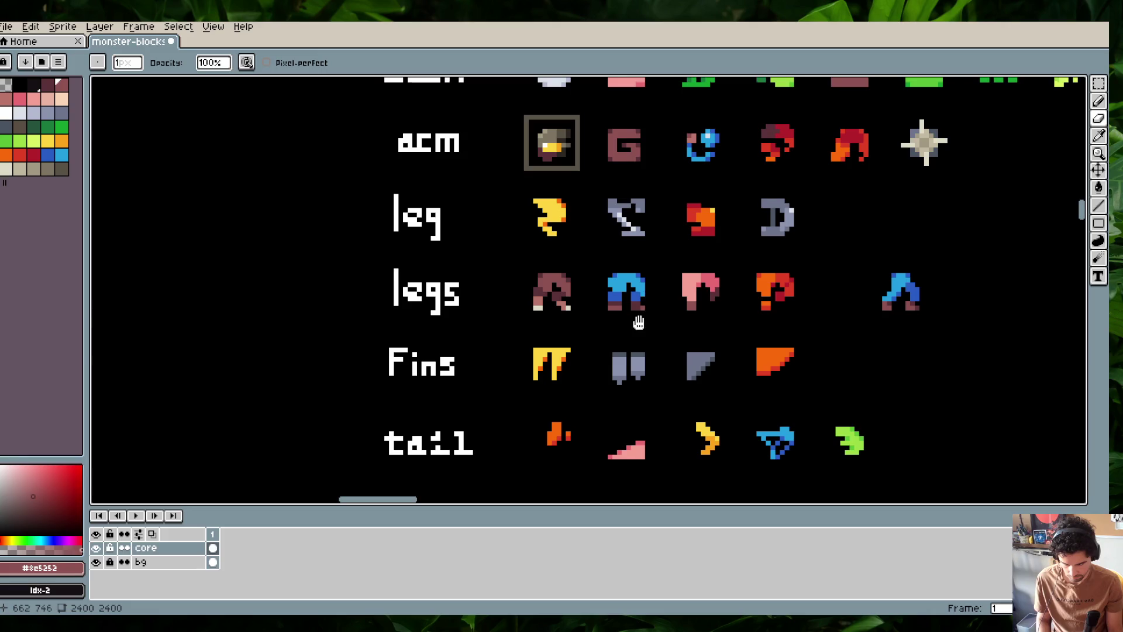
pyautogui.moveTo(639, 322); pyautogui.dragTo(610, 346)
pyautogui.scroll(1, 610, 296)
pyautogui.press('d')
pyautogui.keyDown('alt'); pyautogui.click(599, 320); pyautogui.keyUp('alt')
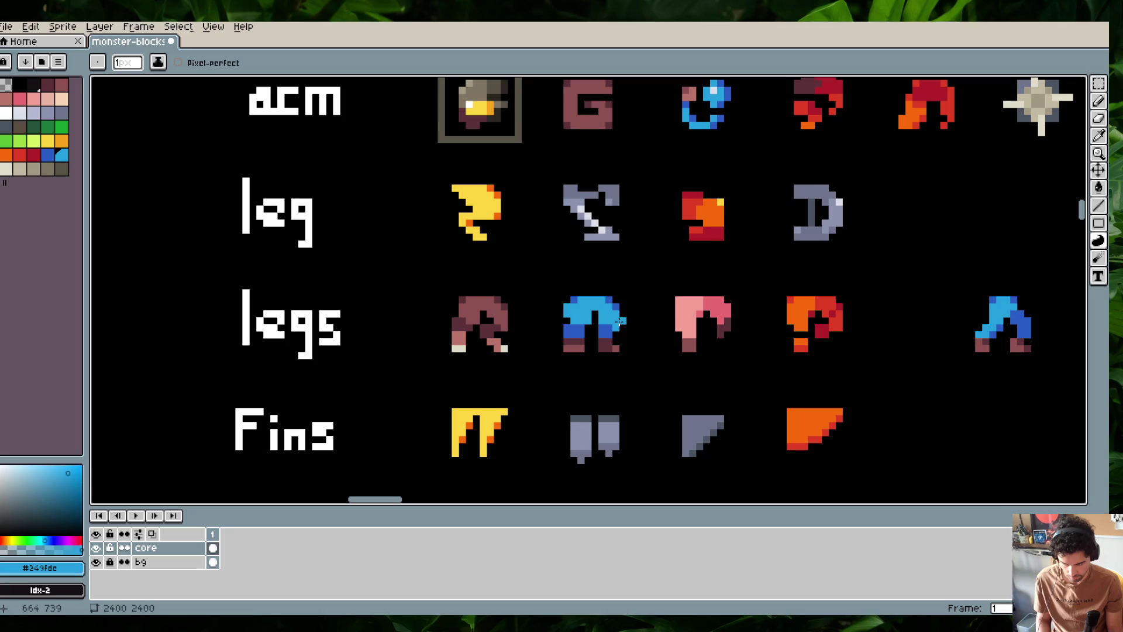
pyautogui.keyDown('alt'); pyautogui.click(610, 329); pyautogui.keyUp('alt')
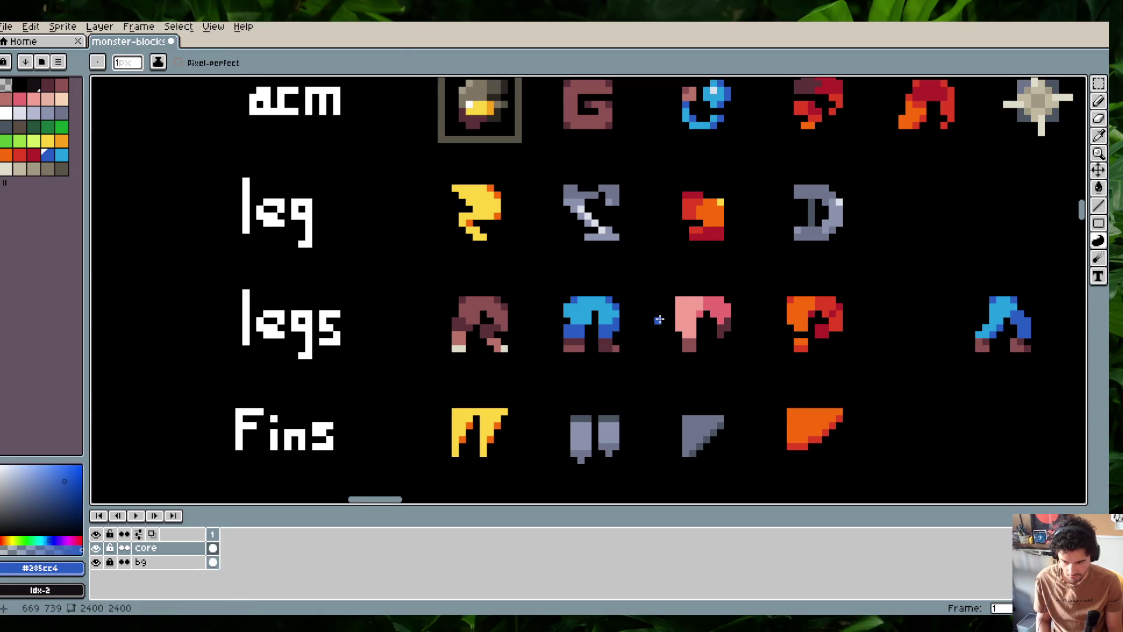
pyautogui.scroll(-1, 659, 319)
pyautogui.scroll(1, 647, 310)
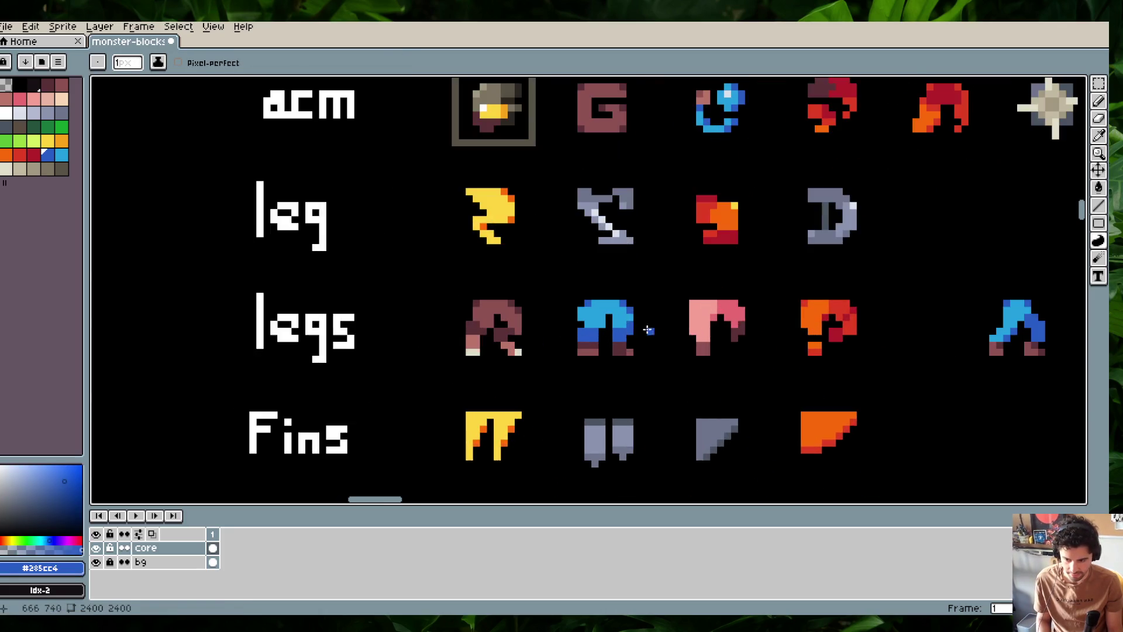
pyautogui.keyDown('alt'); pyautogui.click(618, 330); pyautogui.keyUp('alt')
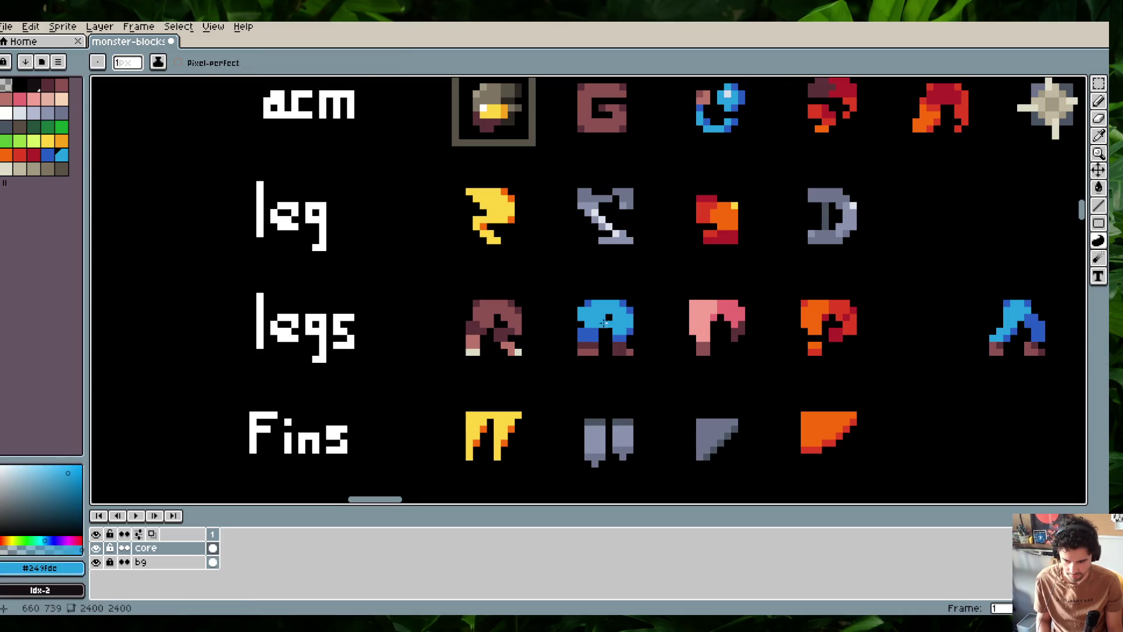
# Select and delete the stray blue legs sprite and its leftover pixels at the row's end
pyautogui.press('e')
pyautogui.scroll(-1, 657, 260)
pyautogui.scroll(1, 657, 261)
pyautogui.scroll(-1, 658, 262)
pyautogui.scroll(-2, 658, 262)
pyautogui.scroll(1, 658, 261)
pyautogui.moveTo(658, 262); pyautogui.dragTo(708, 294)
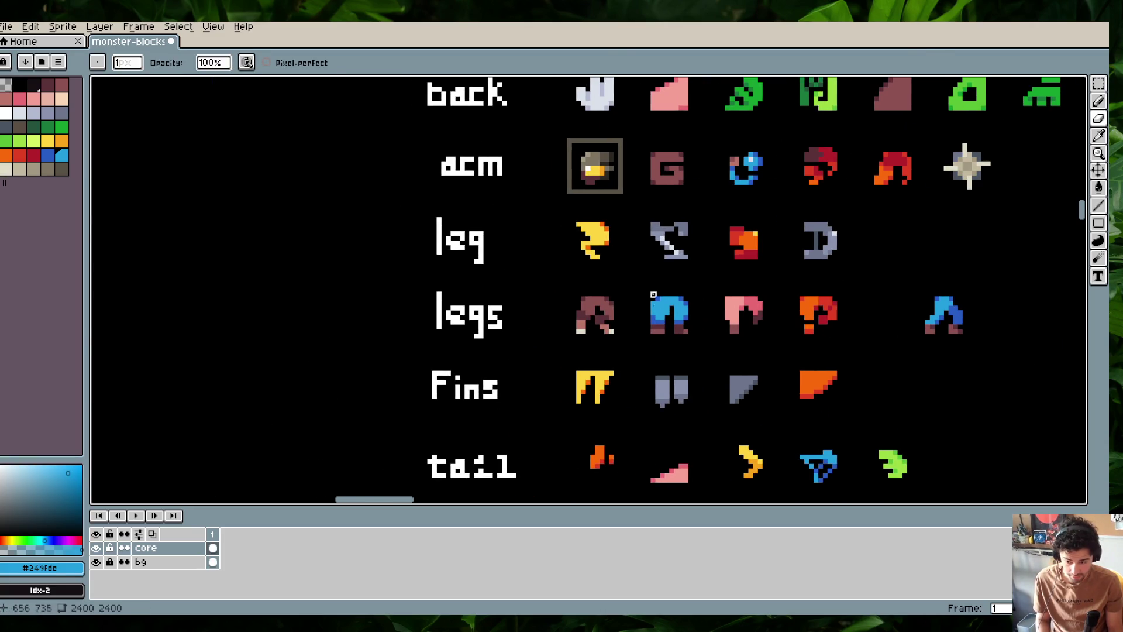
pyautogui.moveTo(653, 317); pyautogui.dragTo(613, 288)
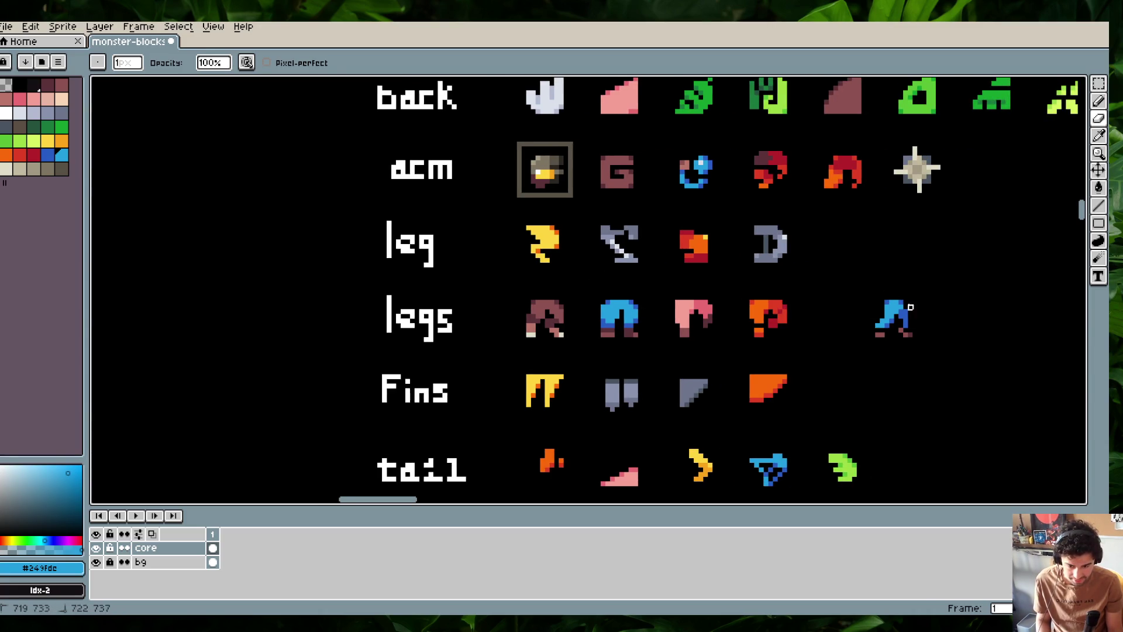
pyautogui.press('m')
pyautogui.moveTo(860, 294); pyautogui.dragTo(905, 339)
pyautogui.press('Delete')
pyautogui.moveTo(857, 290); pyautogui.dragTo(913, 339)
pyautogui.press('Delete')
# Pick the maroon colour with the pencil for the legs' top
pyautogui.scroll(1, 621, 298)
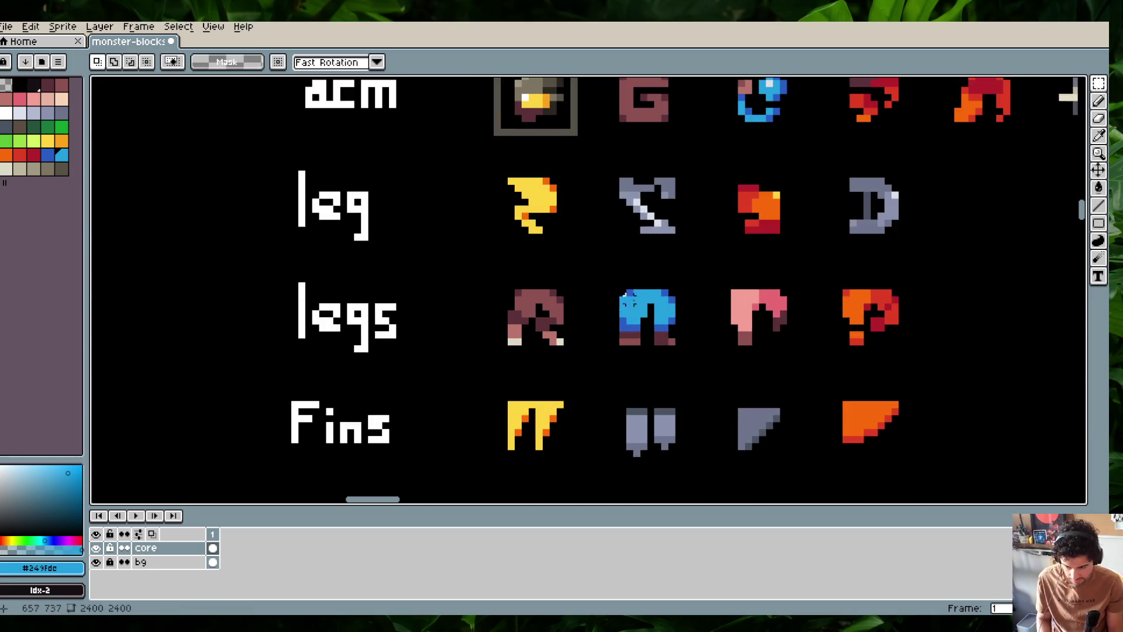
pyautogui.press('b')
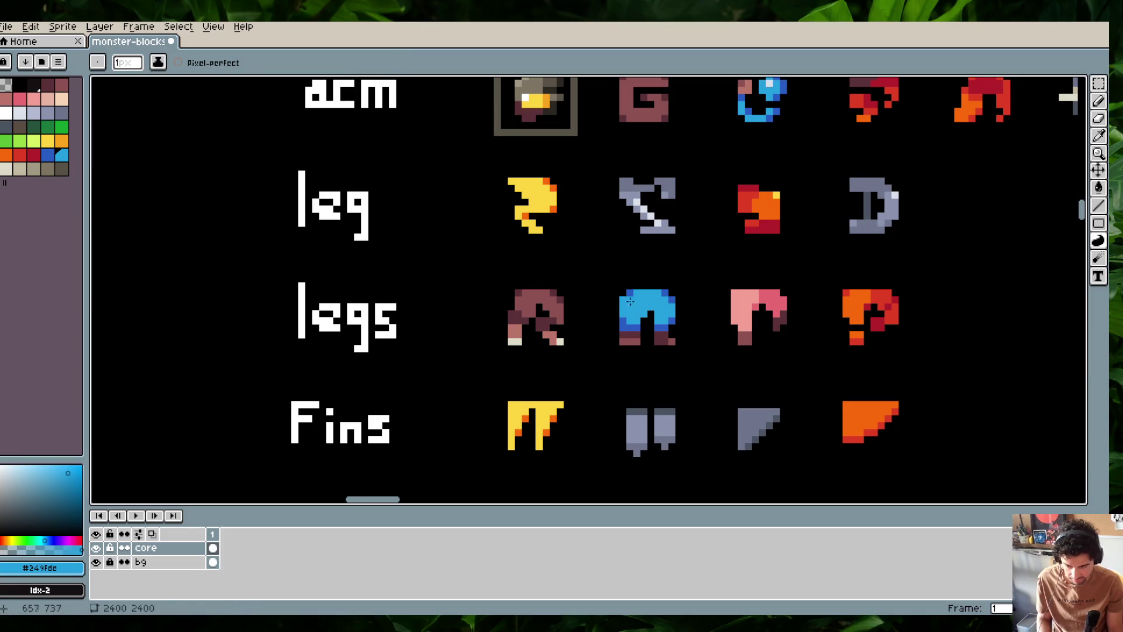
pyautogui.keyDown('alt'); pyautogui.click(628, 338); pyautogui.keyUp('alt')
# Draw a brown stripe along the blue legs' top and add yellow waistband pixels
pyautogui.moveTo(631, 292); pyautogui.dragTo(664, 292)
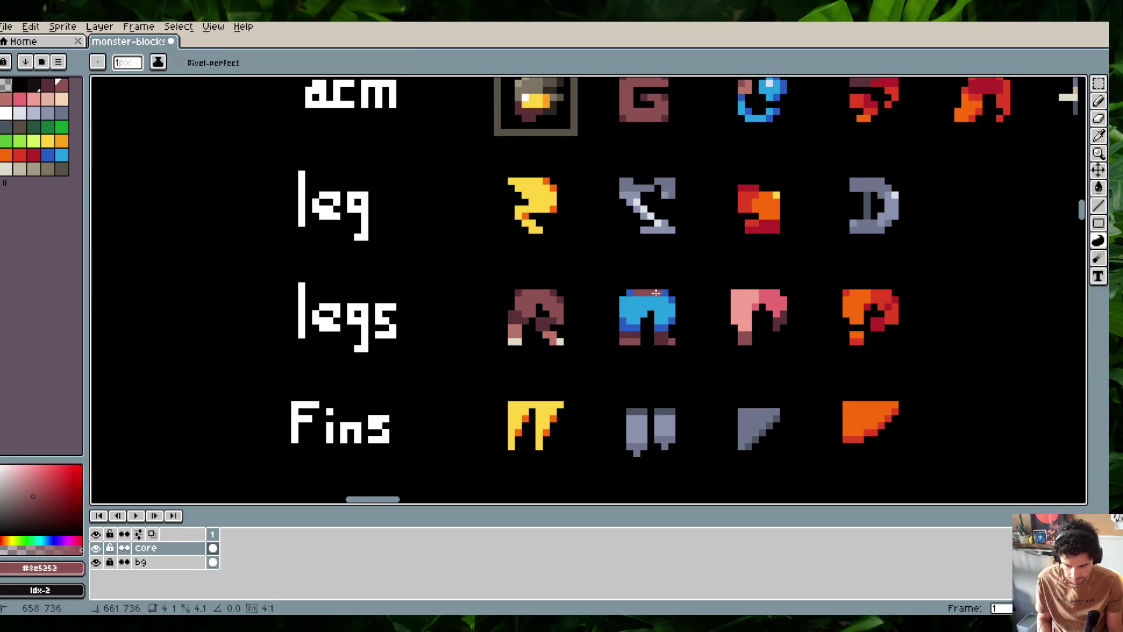
pyautogui.keyDown('alt'); pyautogui.click(665, 327); pyautogui.keyUp('alt')
pyautogui.scroll(-2, 677, 252)
pyautogui.scroll(2, 677, 252)
pyautogui.keyDown('alt'); pyautogui.click(530, 205); pyautogui.keyUp('alt')
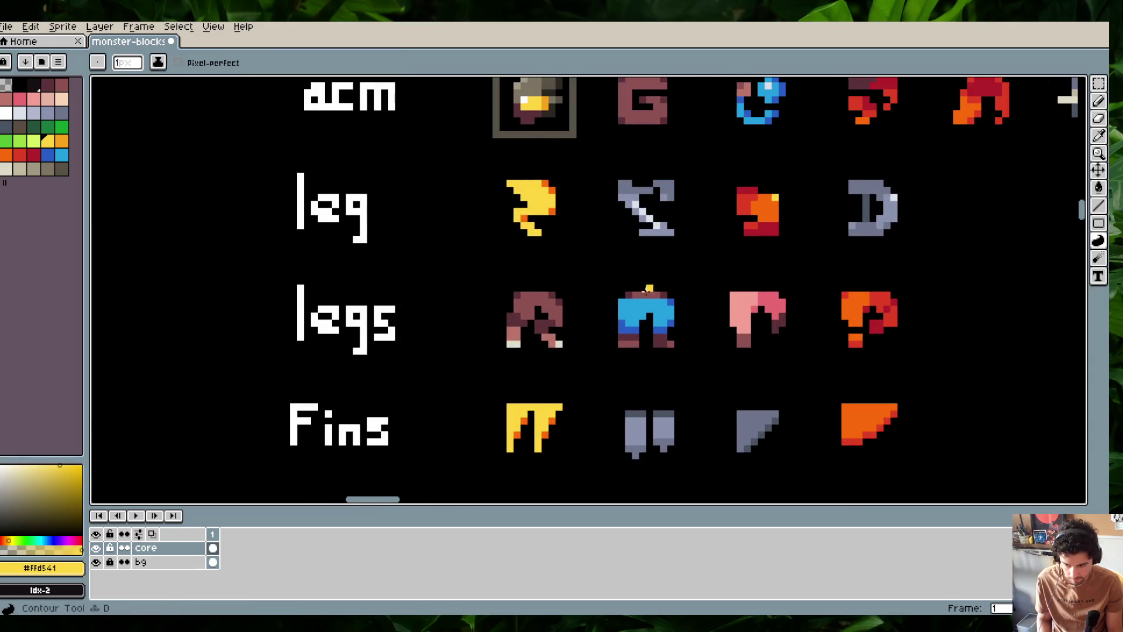
pyautogui.scroll(-1, 710, 233)
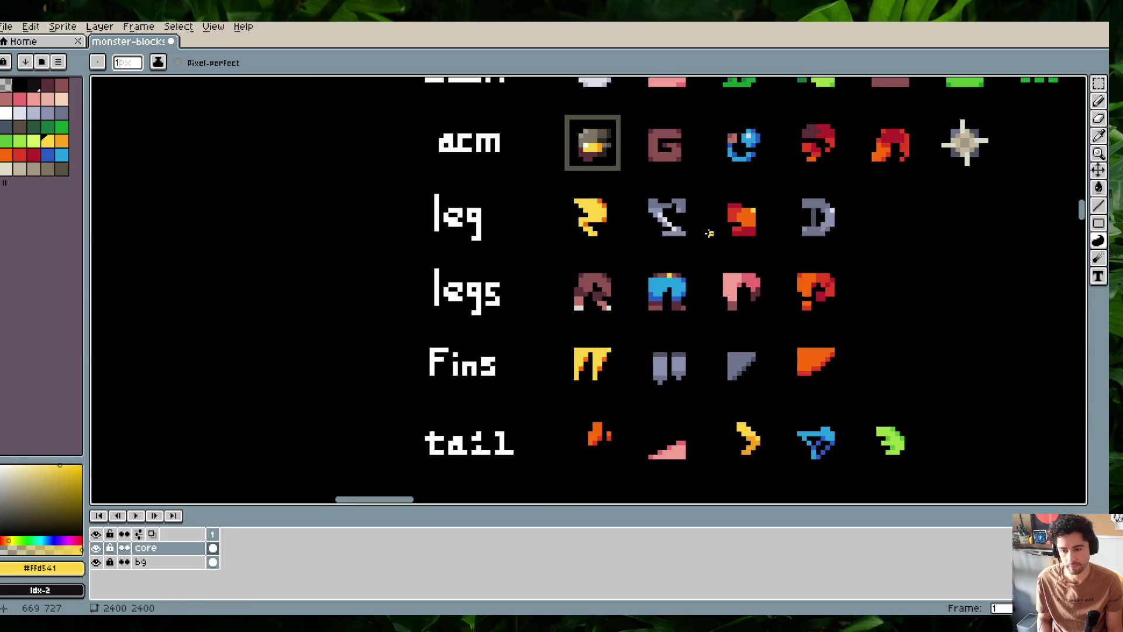
pyautogui.scroll(1, 710, 233)
pyautogui.press('e')
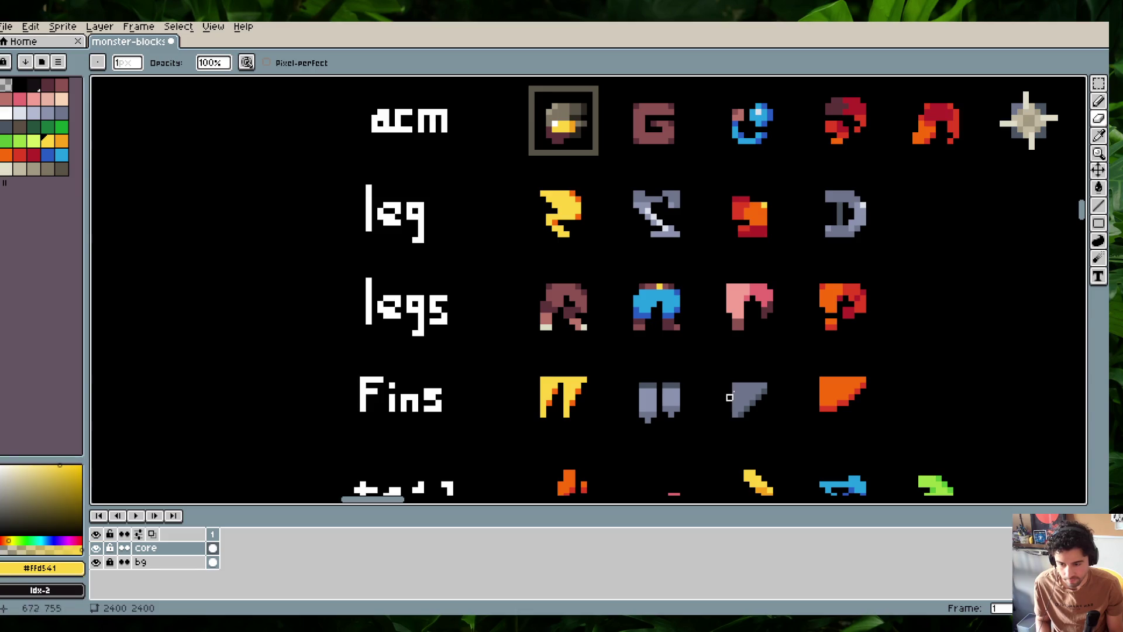
# Save monster-blocks.aseprite and marquee-select the blue jeans legs sprite
pyautogui.hotkey('ctrl', 's')
pyautogui.scroll(-1, 744, 296)
pyautogui.scroll(1, 793, 317)
pyautogui.press('m')
pyautogui.moveTo(647, 301); pyautogui.dragTo(718, 294)
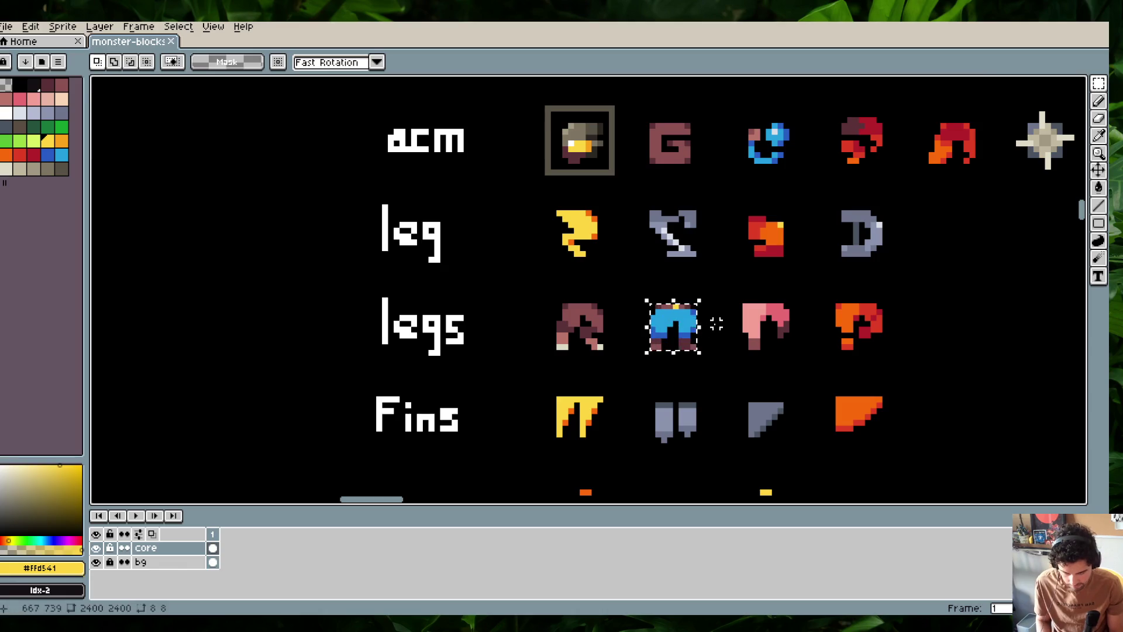
pyautogui.hotkey('alt', 'Tab')
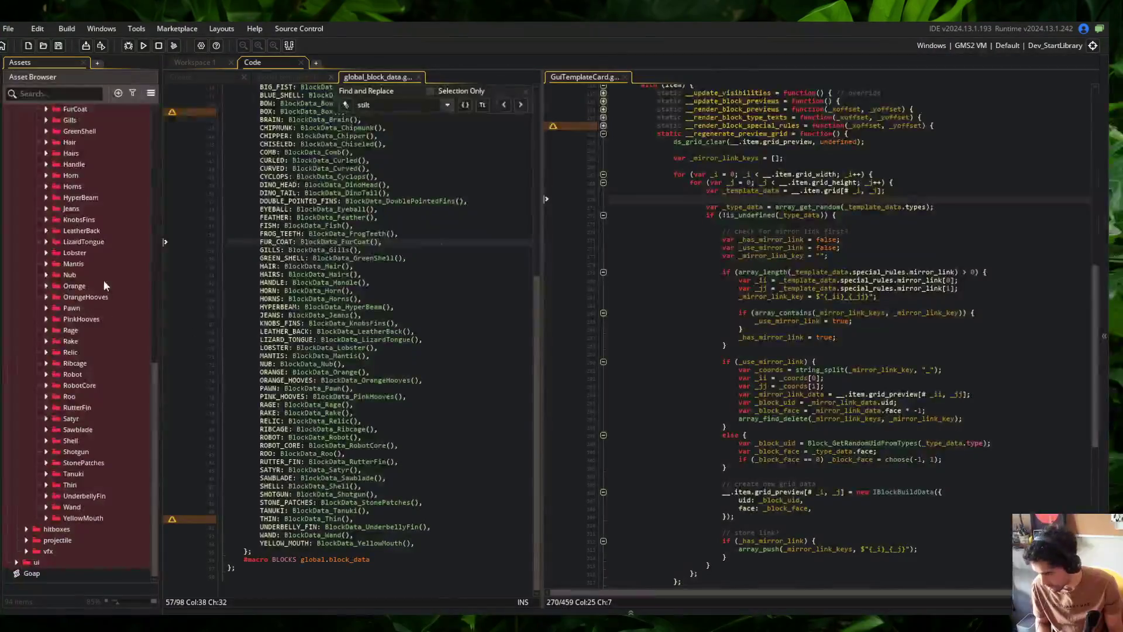
# Open spr_block_jeans from the Jeans folder, paste the new art over the old, and crop to 8×8
pyautogui.scroll(2, 94, 453)
pyautogui.scroll(4, 94, 454)
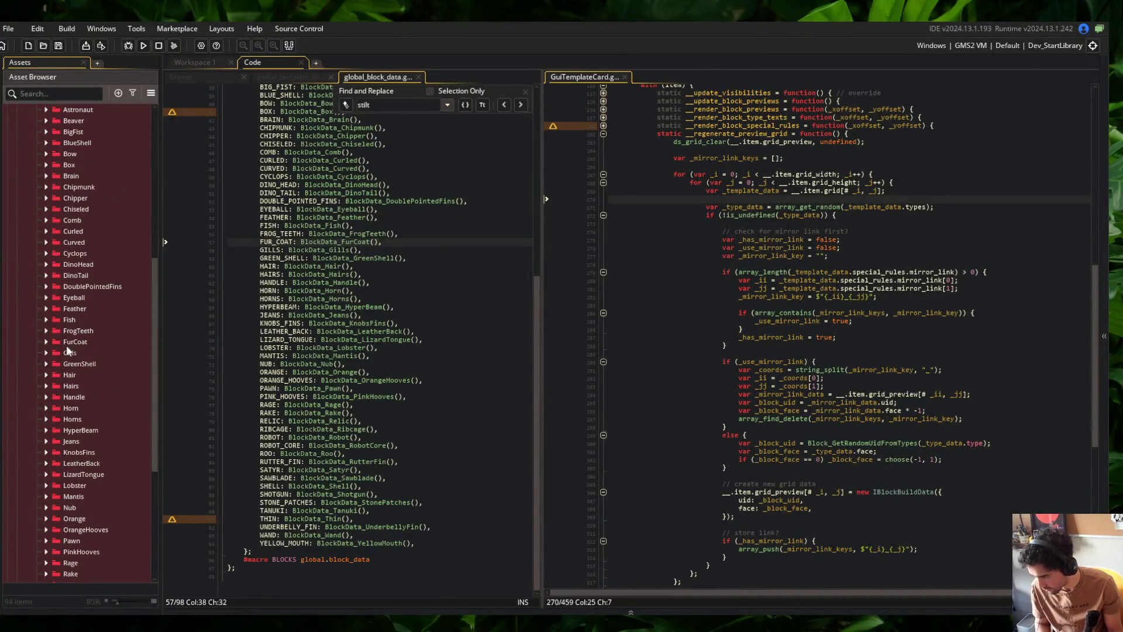
pyautogui.doubleClick(71, 441)
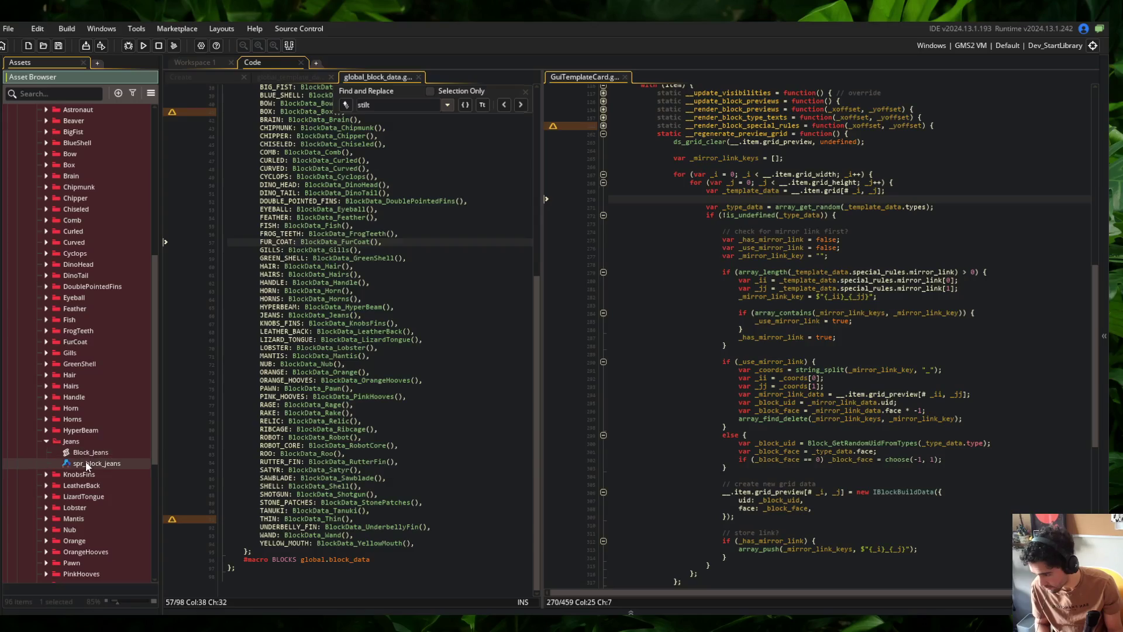
pyautogui.doubleClick(96, 463)
pyautogui.click(480, 214)
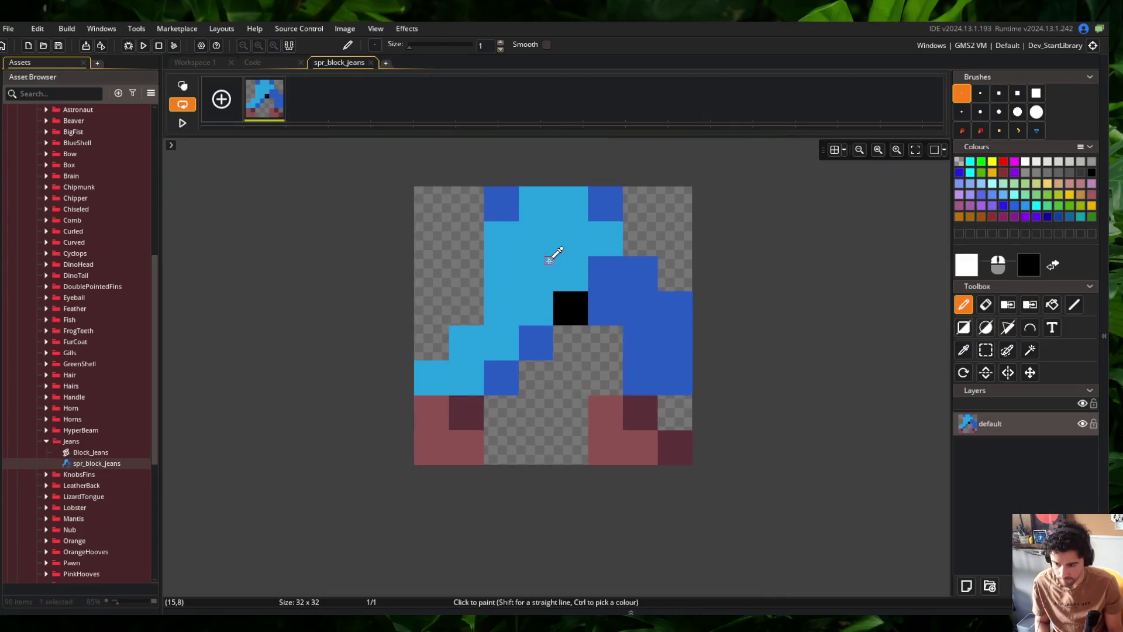
pyautogui.hotkey('ctrl', 'x')
pyautogui.hotkey('ctrl', 'v')
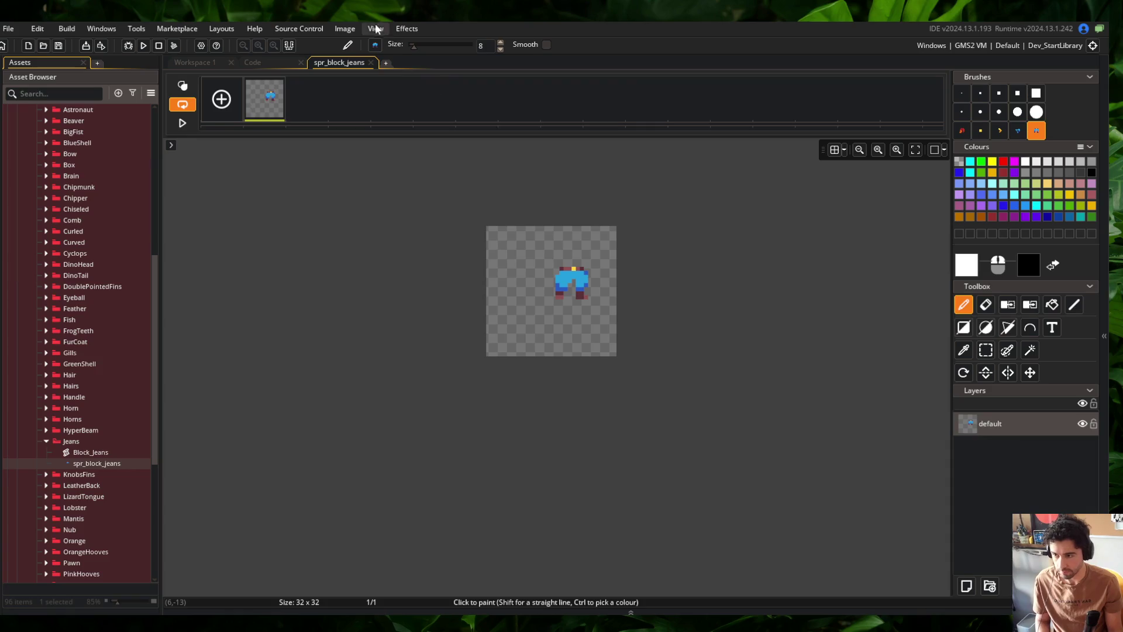
pyautogui.click(344, 28)
pyautogui.click(363, 229)
pyautogui.click(196, 62)
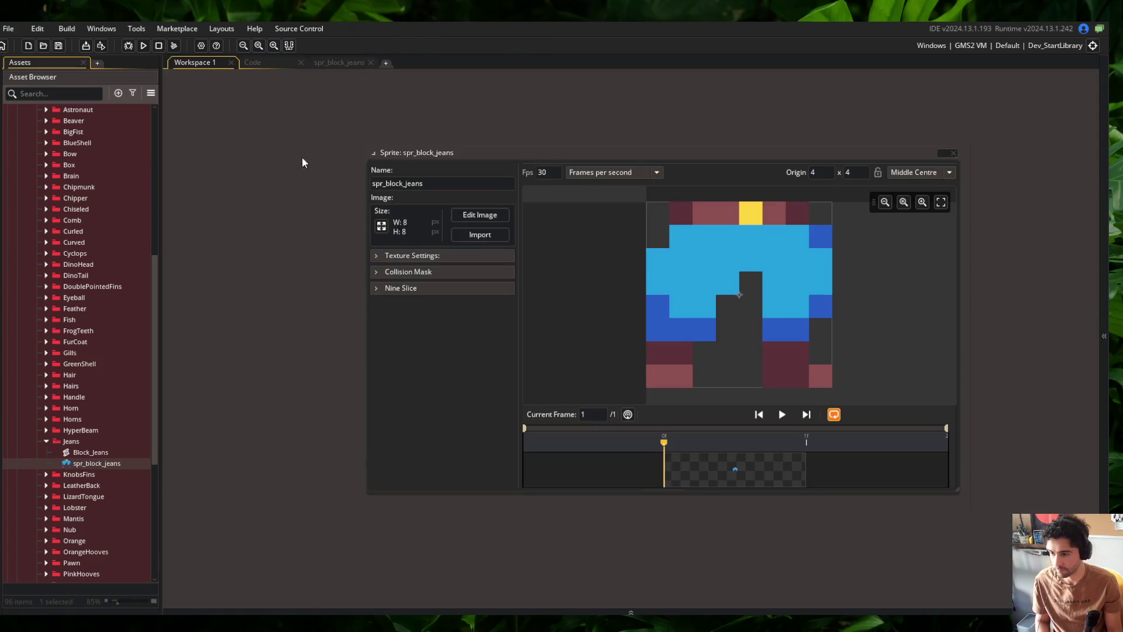
# Resize the jeans image up to 32×32
pyautogui.click(381, 226)
pyautogui.click(106, 159)
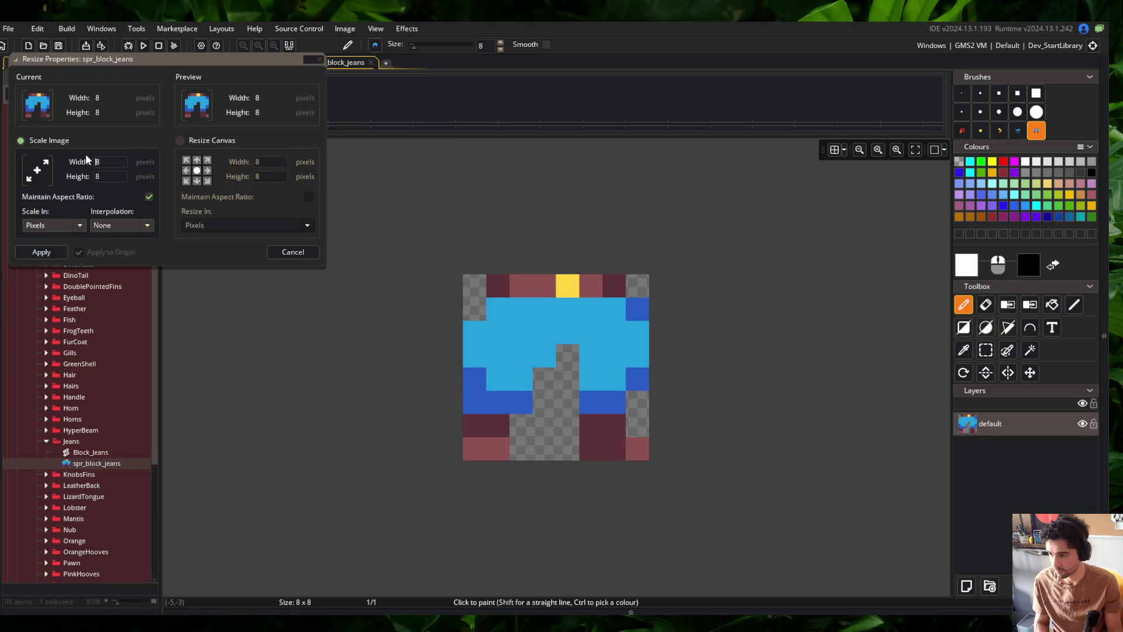
pyautogui.click(41, 251)
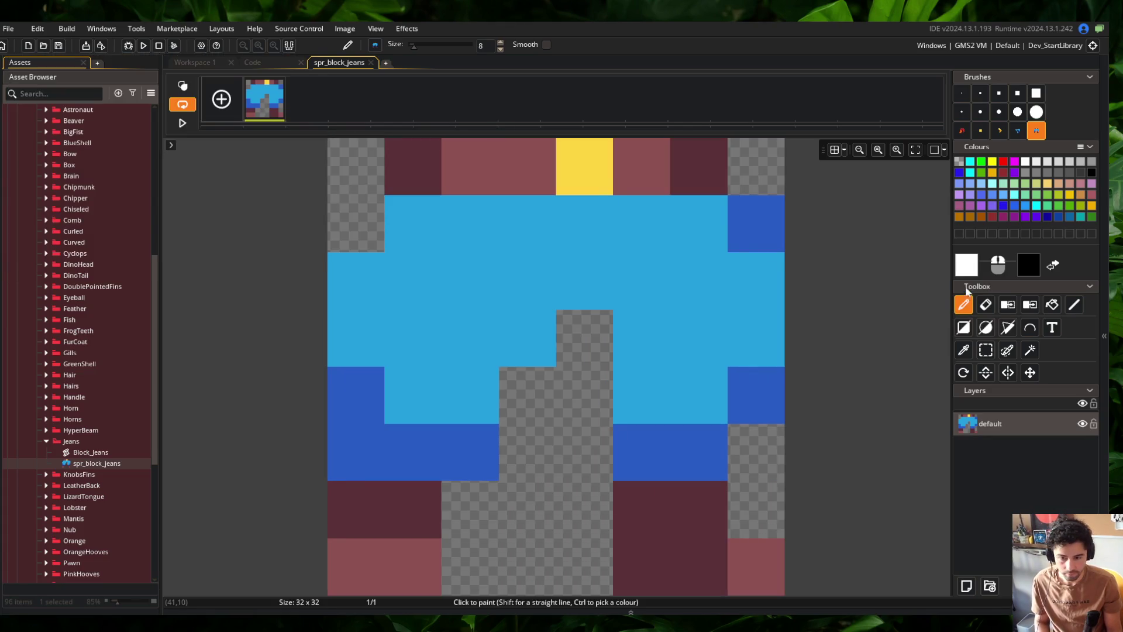
# Paint the centre notch and fill both top corners black, then close the image editor
pyautogui.click(962, 93)
pyautogui.moveTo(563, 360)
pyautogui.mouseDown()
pyautogui.moveTo(591, 360)
pyautogui.moveTo(589, 328)
pyautogui.mouseUp()
pyautogui.scroll(-2, 592, 327)
pyautogui.scroll(-2, 591, 327)
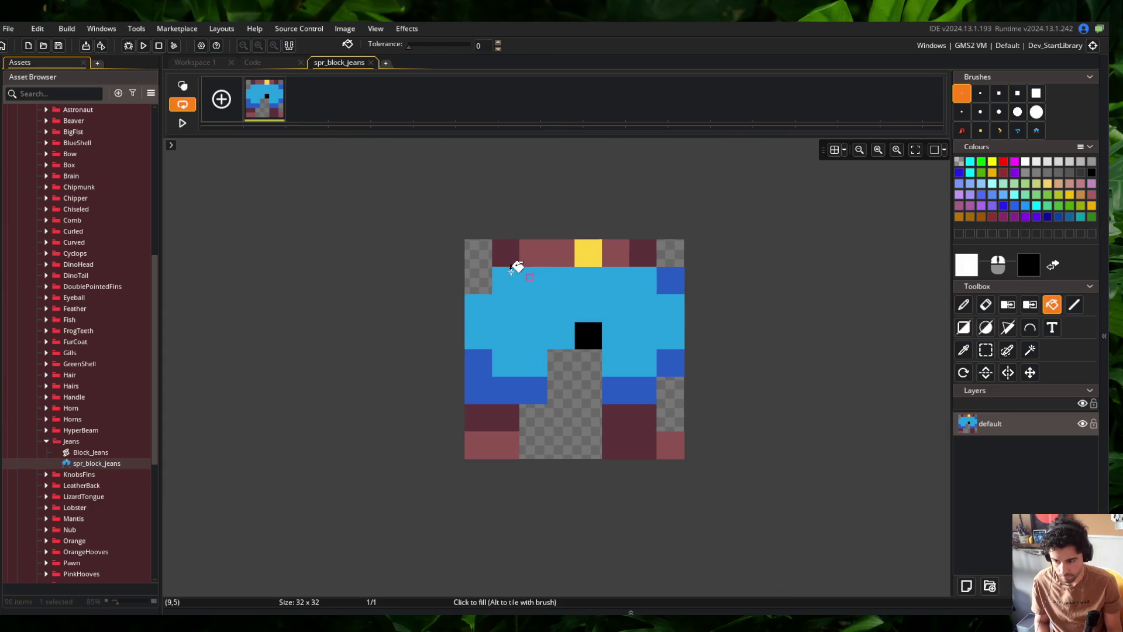
pyautogui.press('f')
pyautogui.click(481, 282)
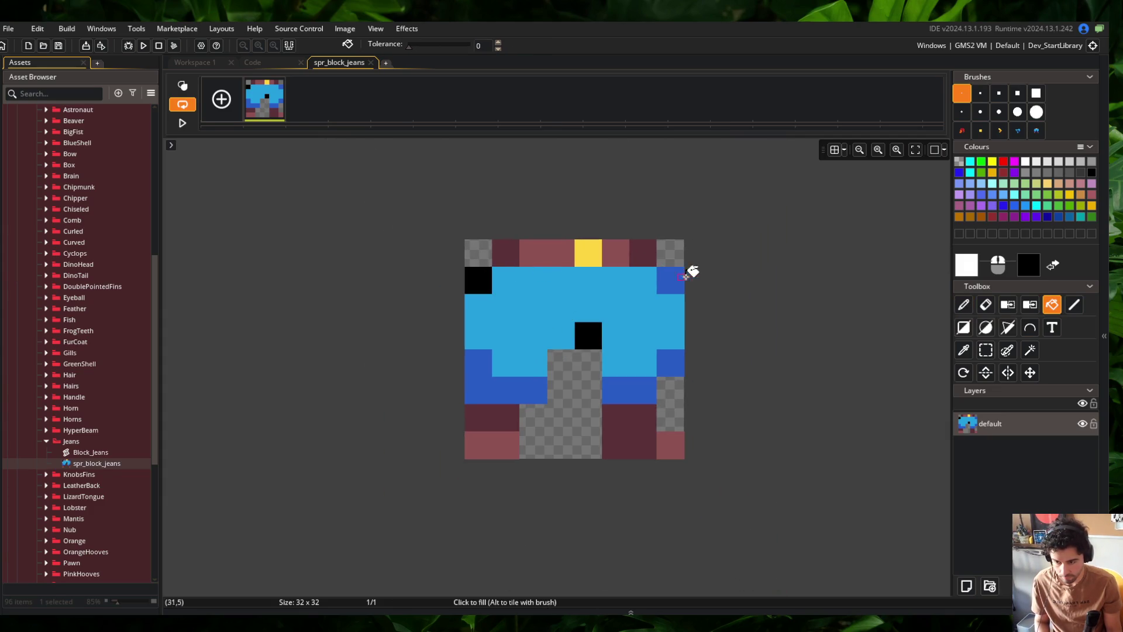
pyautogui.click(481, 249)
pyautogui.click(672, 252)
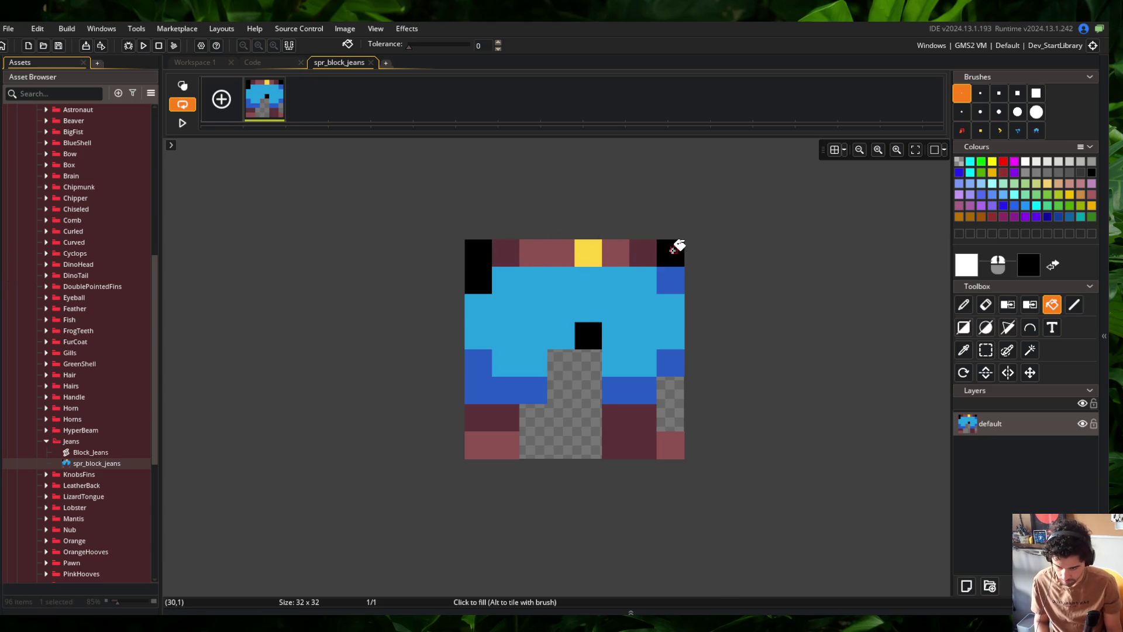
pyautogui.moveTo(715, 211); pyautogui.dragTo(651, 244)
pyautogui.middleClick(347, 63)
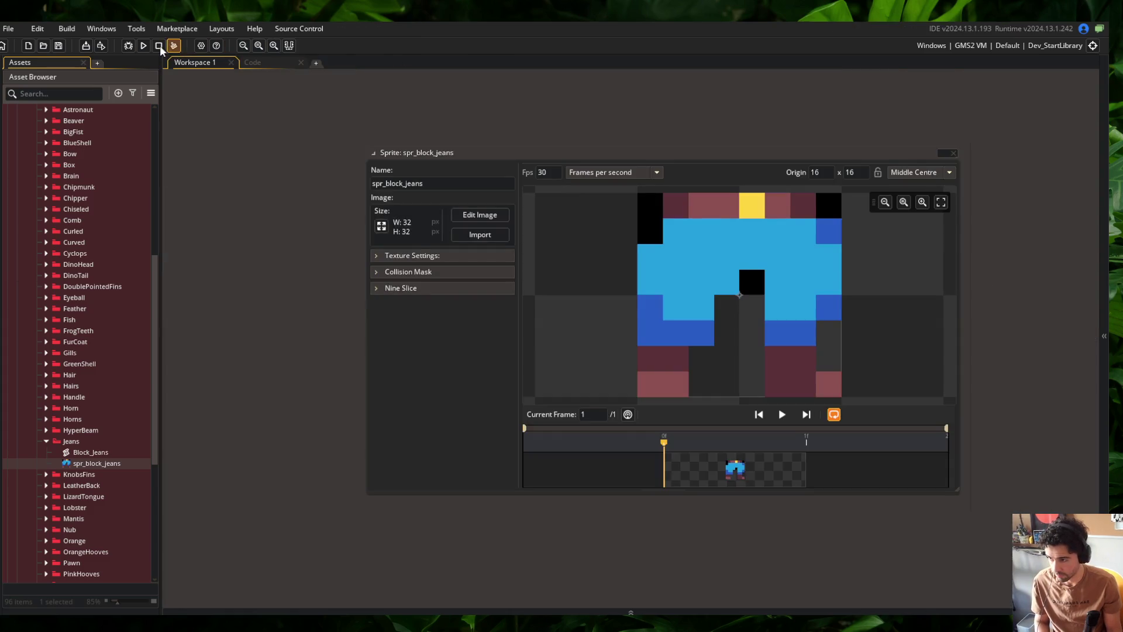
# Return to the Code workspace and bring up the Asset Browser's context menu
pyautogui.click(293, 63)
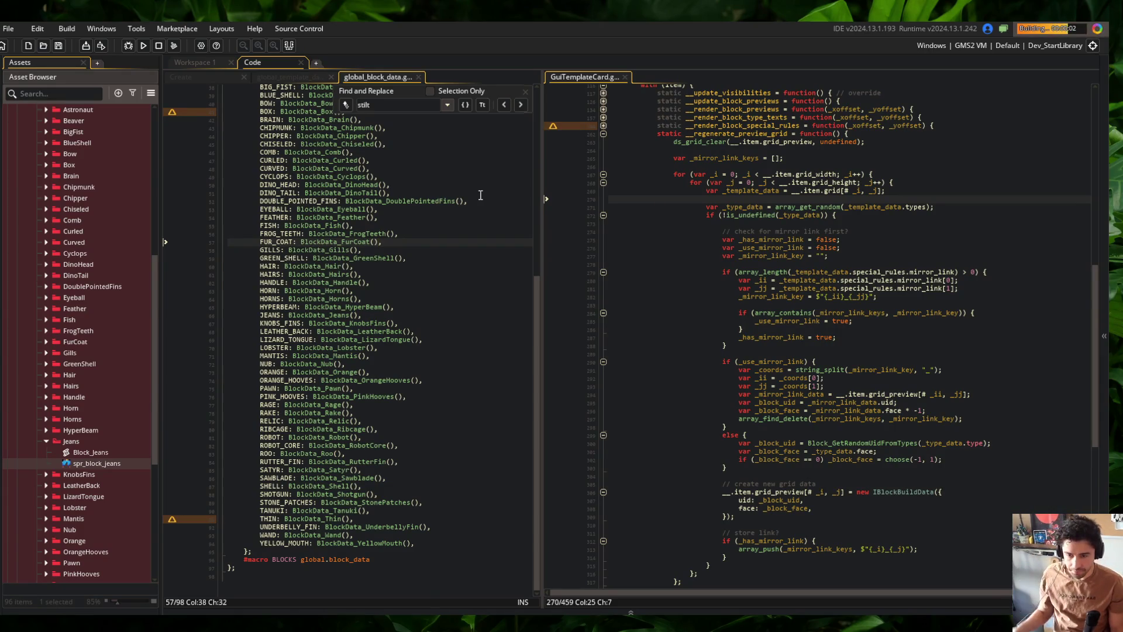
pyautogui.rightClick(88, 225)
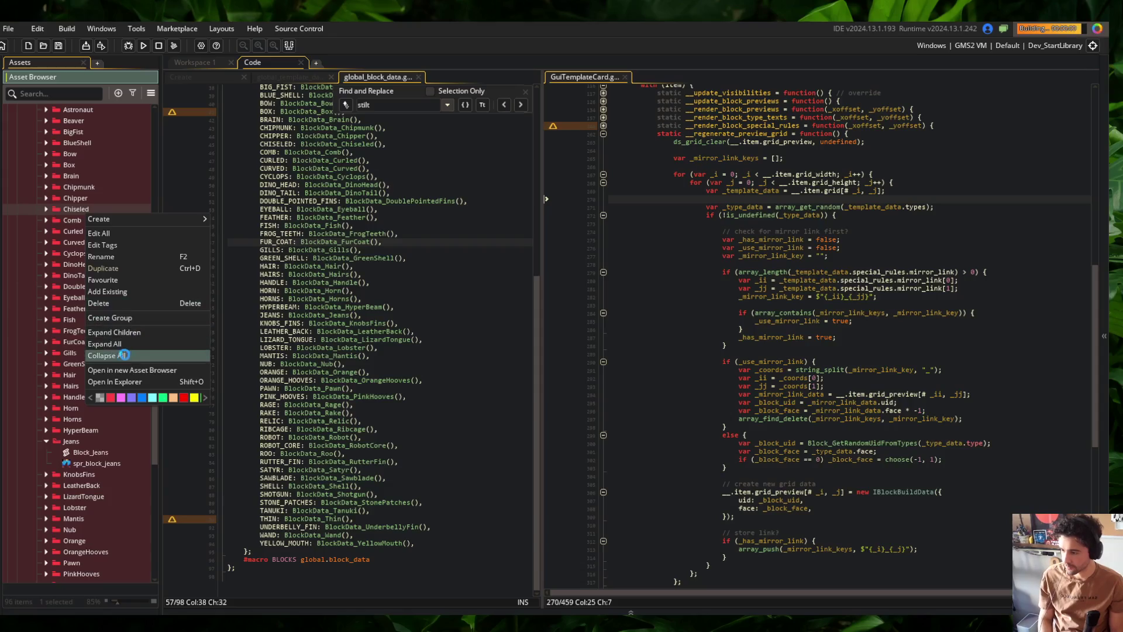
# Collapse the asset folders, hide the Asset Browser and scroll the game's block list
pyautogui.click(111, 349)
pyautogui.press('F12')
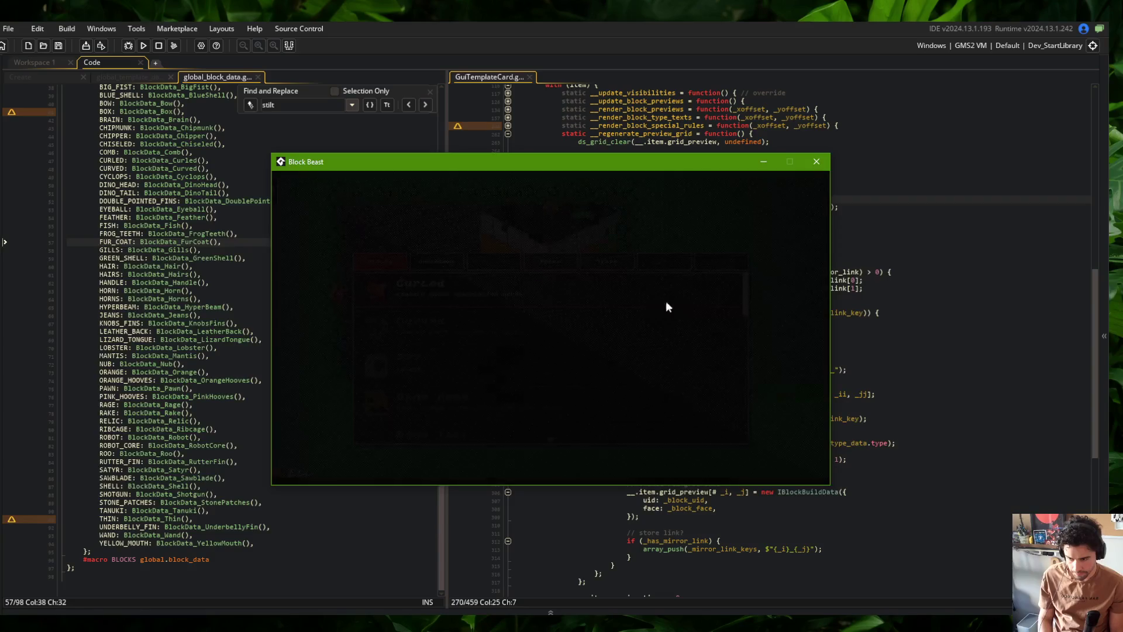
pyautogui.scroll(-3, 443, 349)
pyautogui.scroll(-2, 443, 349)
pyautogui.scroll(-3, 440, 343)
pyautogui.scroll(-1, 439, 342)
pyautogui.scroll(1, 440, 342)
pyautogui.scroll(2, 440, 338)
pyautogui.scroll(-3, 440, 338)
pyautogui.scroll(-4, 442, 328)
pyautogui.scroll(-3, 442, 328)
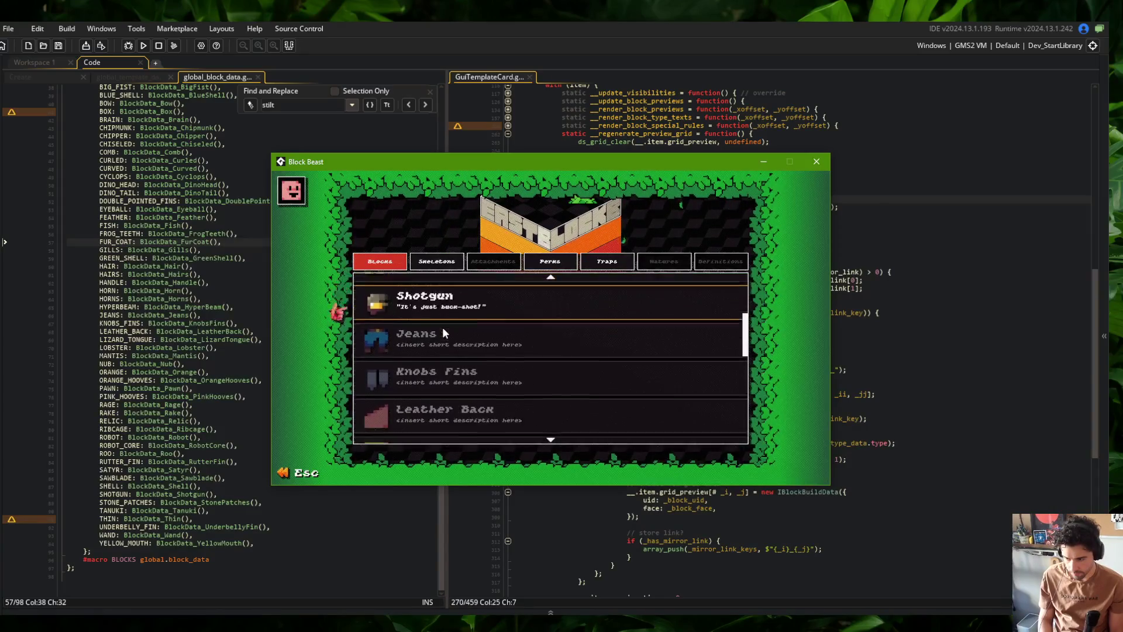
# View the Jeans block's details, then open the Tall skeleton in the Skeletons list
pyautogui.click(439, 327)
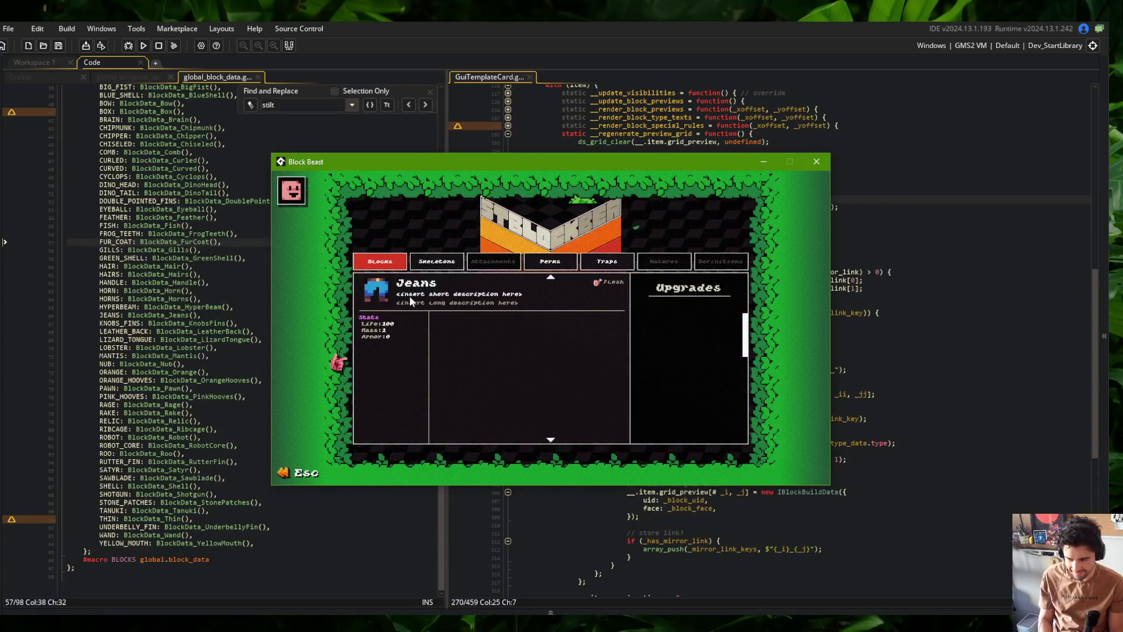
pyautogui.click(420, 301)
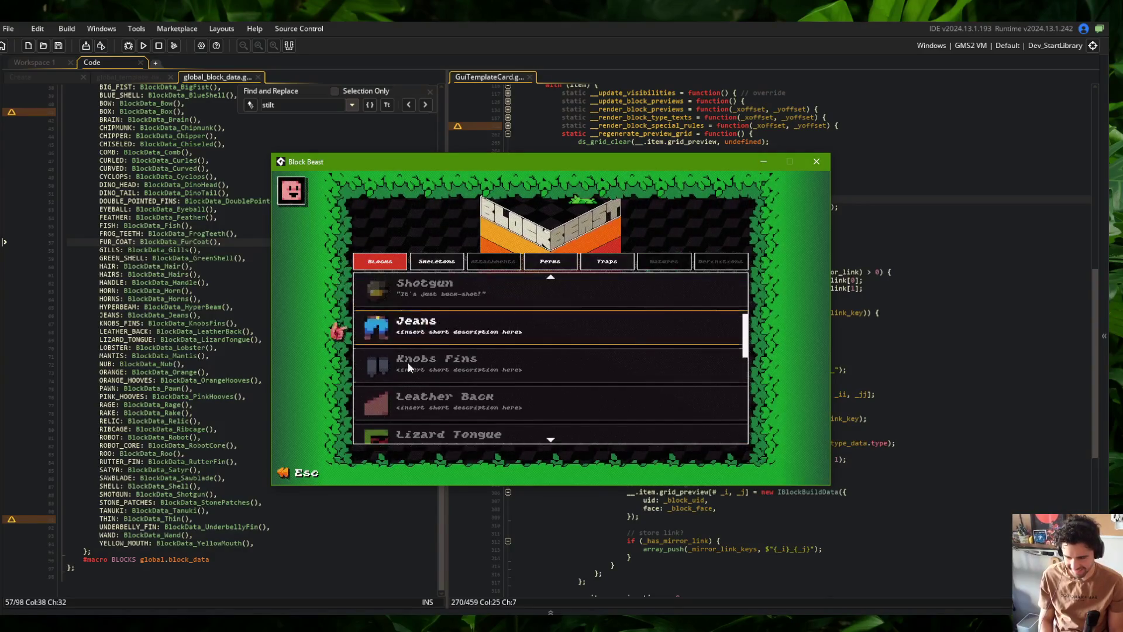
pyautogui.click(437, 261)
pyautogui.click(439, 289)
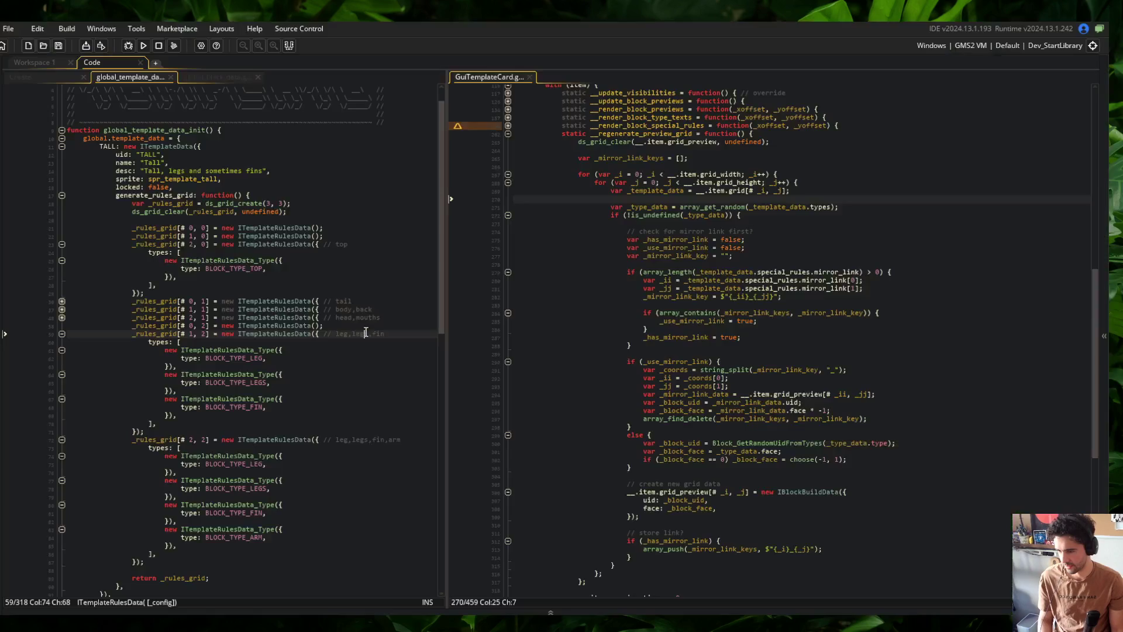
# Add a 'face' line under BLOCK_TYPE_FIN in the Tall template code
pyautogui.click(293, 360)
pyautogui.click(287, 406)
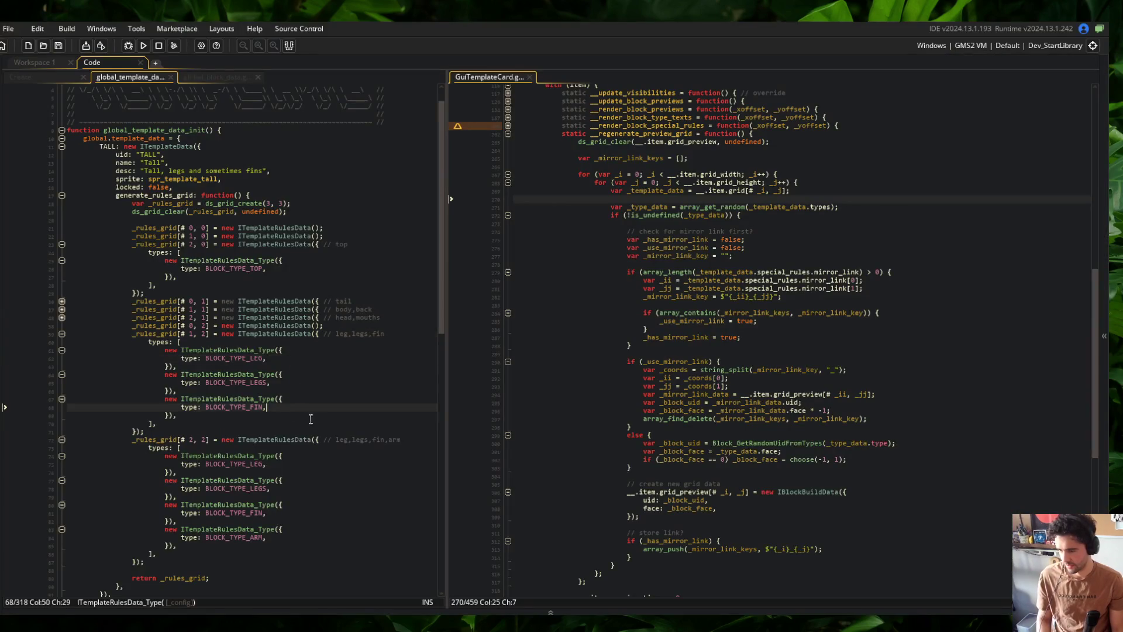
pyautogui.press('Return')
pyautogui.write('face: -1,')
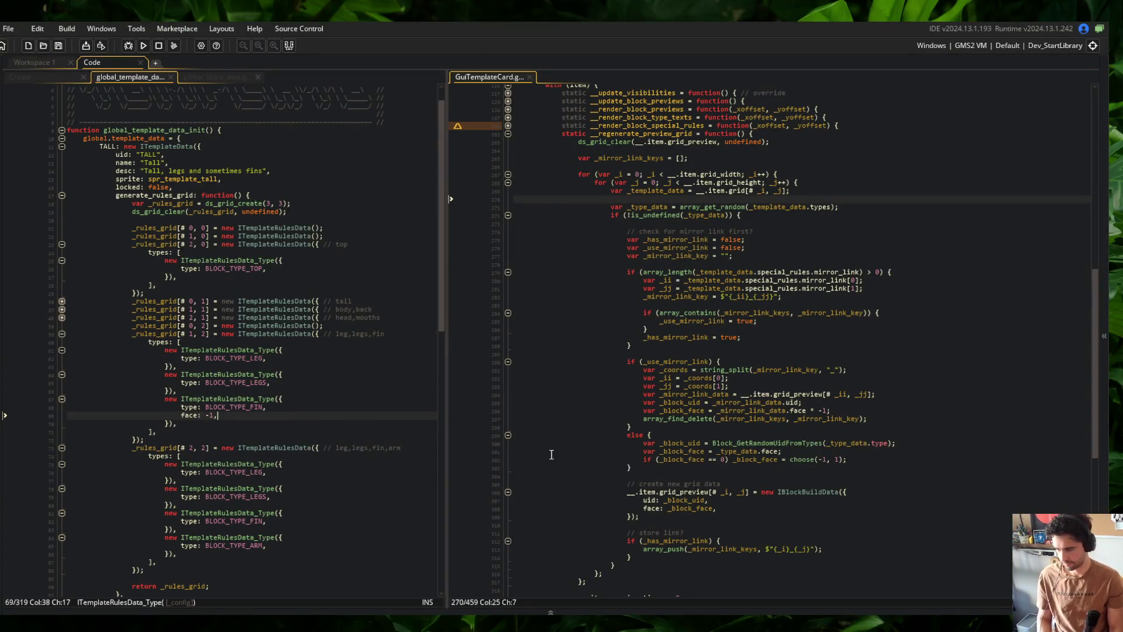
pyautogui.click(304, 203)
pyautogui.scroll(1, 378, 326)
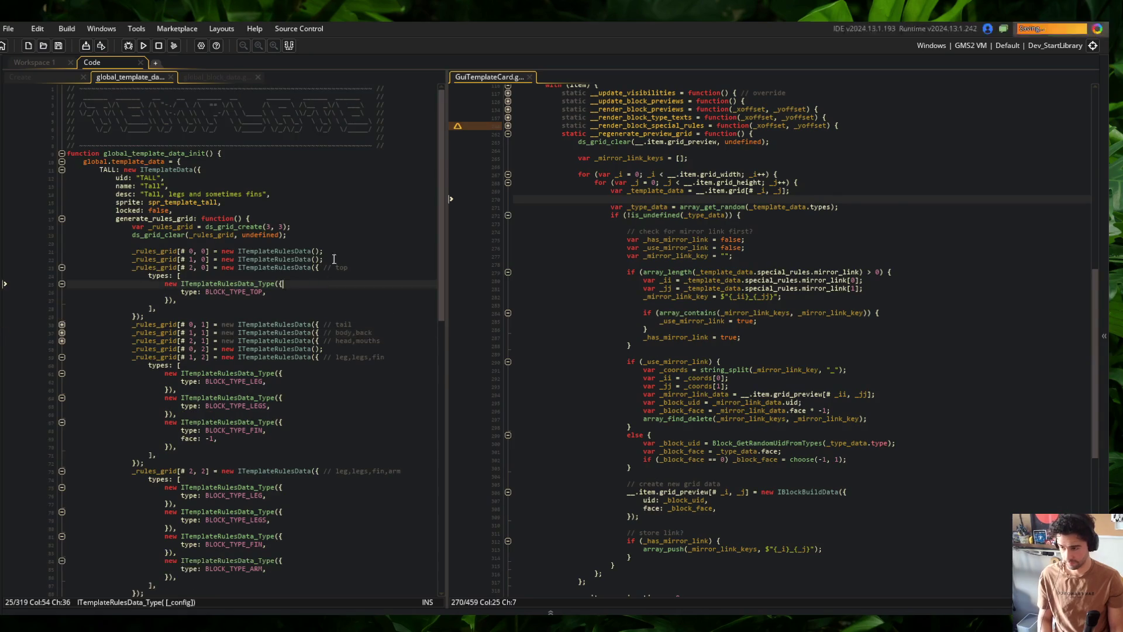
# Back in Aseprite, save the monster sheet and show the pixel grid again
pyautogui.hotkey('alt', 'Tab')
pyautogui.hotkey('alt', 'Tab')
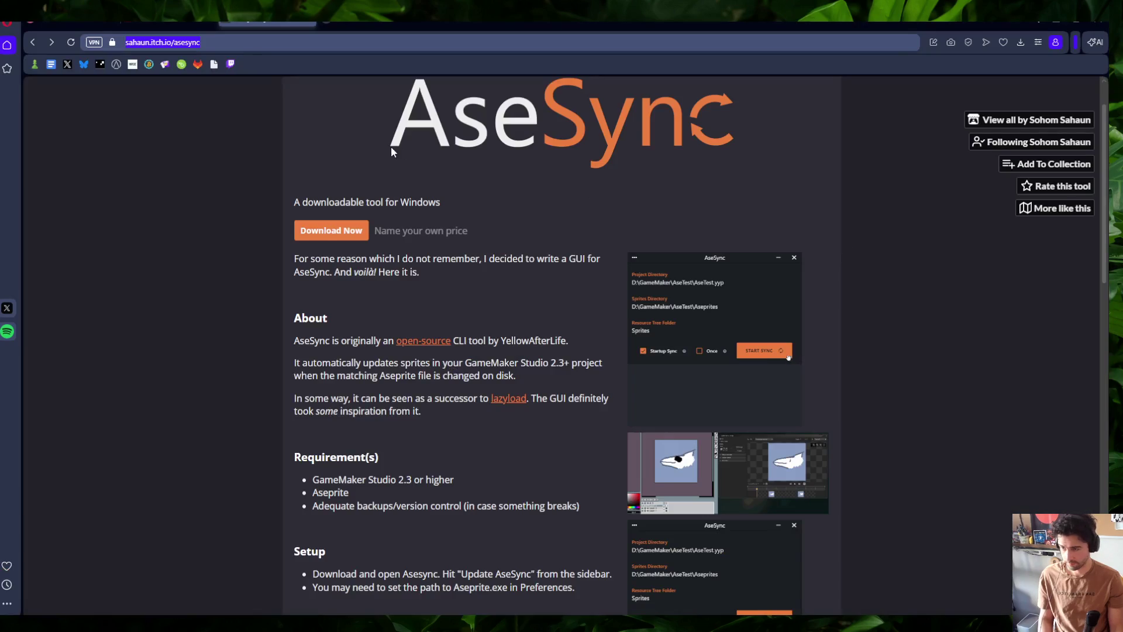
pyautogui.hotkey('alt', 'Tab')
pyautogui.hotkey('alt', 'Tab')
pyautogui.hotkey('ctrl', 's')
pyautogui.press('Return')
pyautogui.scroll(-2, 746, 215)
pyautogui.scroll(1, 747, 215)
pyautogui.scroll(1, 752, 193)
pyautogui.hotkey('ctrl', "'")
pyautogui.scroll(1, 613, 241)
# Realign the golden sprite: shift its side columns outward, lift the top pieces, and lower the bottom pieces
pyautogui.moveTo(591, 170)
pyautogui.mouseDown()
pyautogui.moveTo(626, 294)
pyautogui.moveTo(609, 263)
pyautogui.mouseUp()
pyautogui.hotkey('ctrl', 'd')
pyautogui.moveTo(662, 182); pyautogui.dragTo(721, 285)
pyautogui.moveTo(679, 255)
pyautogui.mouseDown()
pyautogui.moveTo(709, 255)
pyautogui.moveTo(691, 255)
pyautogui.mouseUp()
pyautogui.hotkey('ctrl', 'd')
pyautogui.moveTo(577, 141)
pyautogui.mouseDown()
pyautogui.moveTo(748, 212)
pyautogui.moveTo(707, 197)
pyautogui.mouseUp()
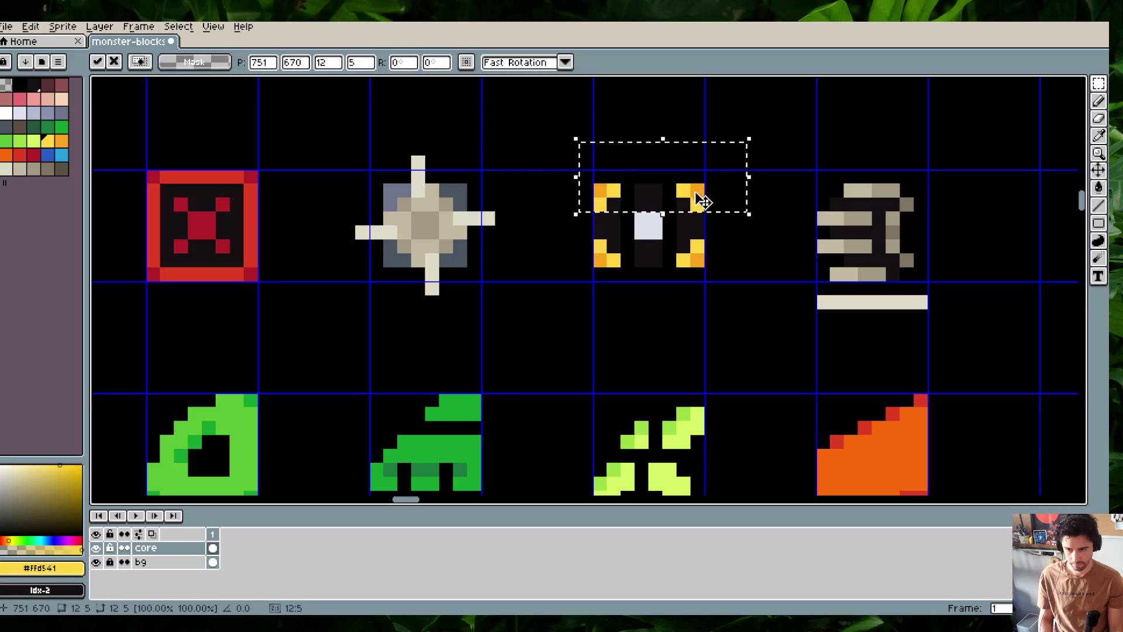
pyautogui.press('Return')
pyautogui.moveTo(592, 181)
pyautogui.mouseDown()
pyautogui.moveTo(722, 212)
pyautogui.moveTo(700, 191)
pyautogui.mouseUp()
pyautogui.press('Return')
pyautogui.moveTo(591, 234)
pyautogui.mouseDown()
pyautogui.moveTo(709, 269)
pyautogui.moveTo(707, 283)
pyautogui.moveTo(671, 180)
pyautogui.moveTo(625, 177)
pyautogui.moveTo(601, 199)
pyautogui.moveTo(601, 248)
pyautogui.moveTo(624, 273)
pyautogui.moveTo(699, 274)
pyautogui.mouseUp()
pyautogui.press('Return')
# Redraw the yellow frame with a dark interior and orange edges, then save the sheet
pyautogui.press('b')
pyautogui.keyDown('alt'); pyautogui.click(685, 250); pyautogui.keyUp('alt')
pyautogui.press('g')
pyautogui.click(683, 222)
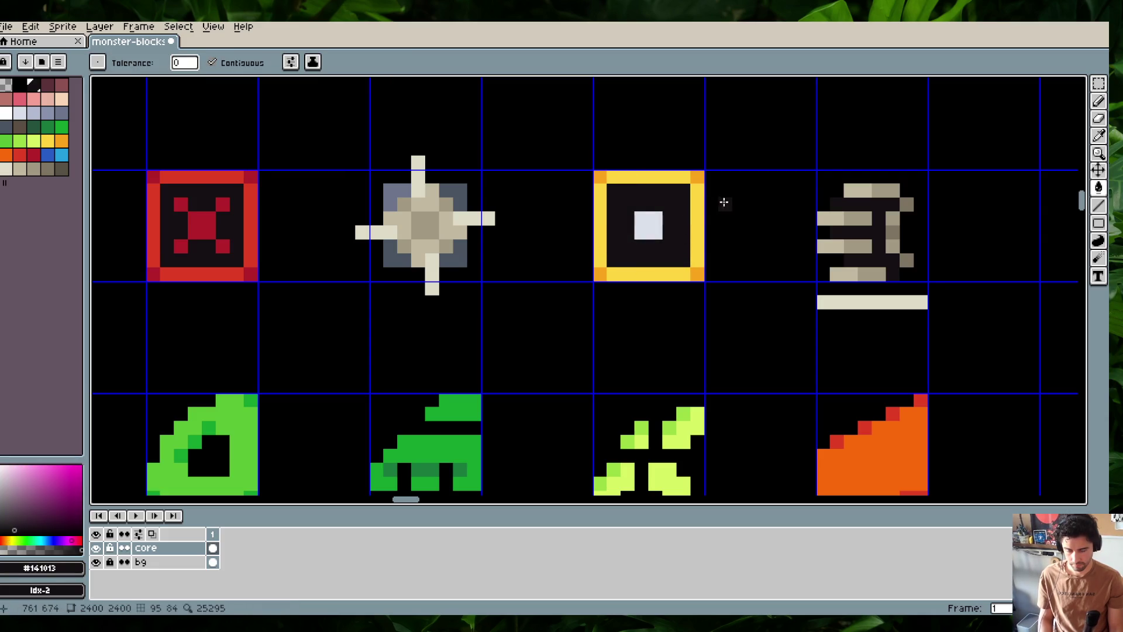
pyautogui.press('e')
pyautogui.press('b')
pyautogui.keyDown('alt'); pyautogui.click(699, 176); pyautogui.keyUp('alt')
pyautogui.moveTo(698, 199); pyautogui.dragTo(697, 246)
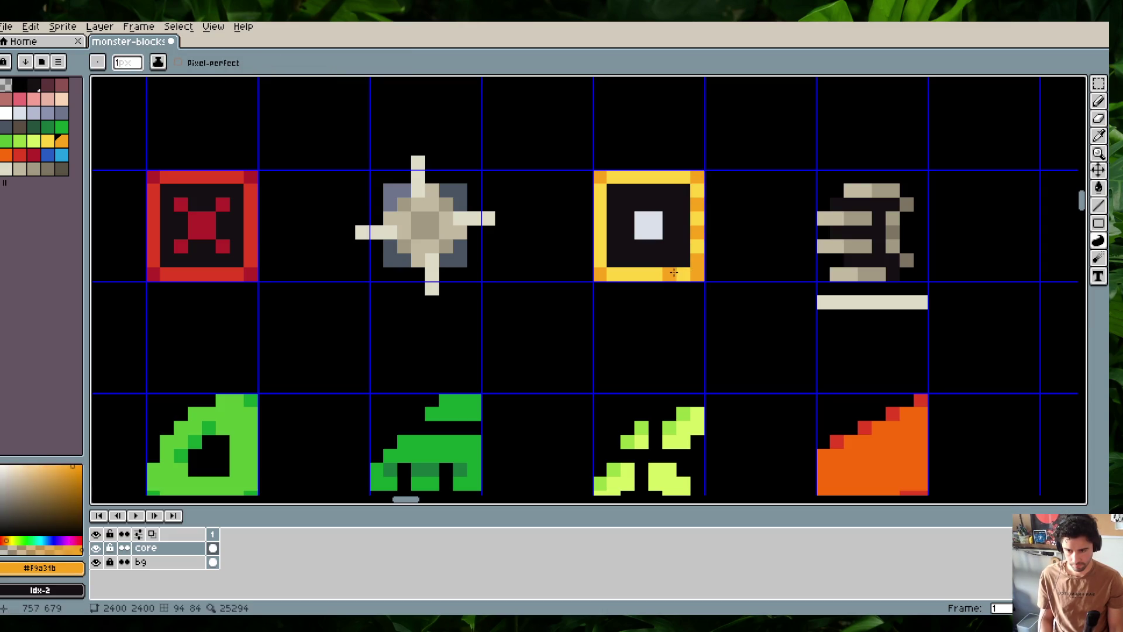
pyautogui.click(642, 274)
pyautogui.click(614, 274)
pyautogui.click(601, 261)
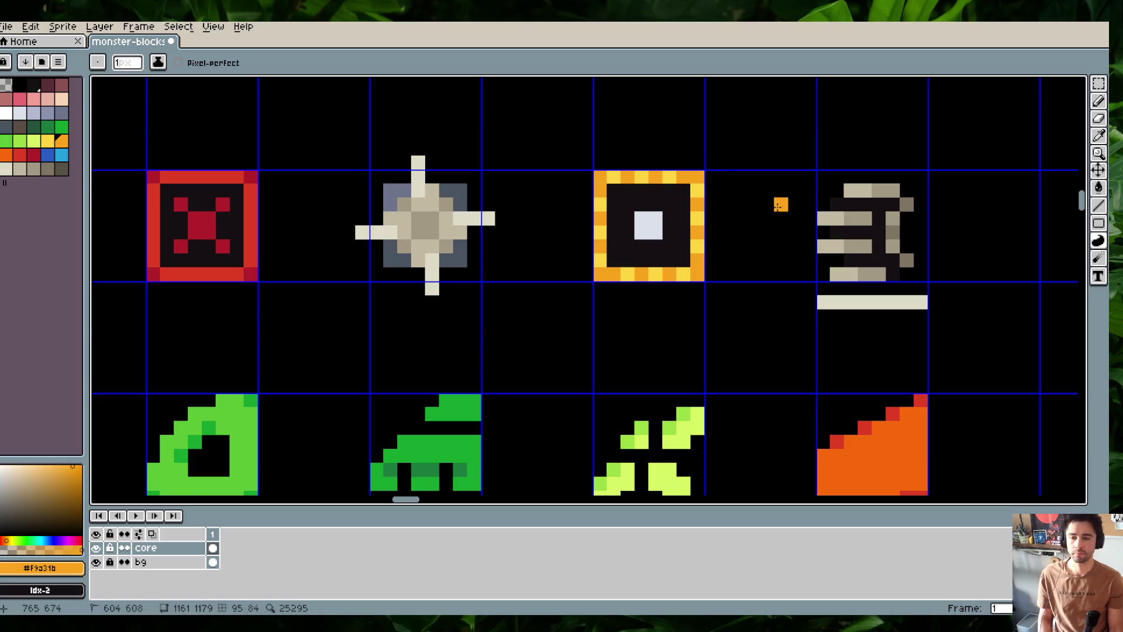
pyautogui.hotkey('ctrl', 's')
# Add light grey corner pixels inside the frame, then undo the stray ones
pyautogui.keyDown('alt'); pyautogui.click(650, 225); pyautogui.keyUp('alt')
pyautogui.click(670, 190)
pyautogui.click(614, 191)
pyautogui.click(614, 260)
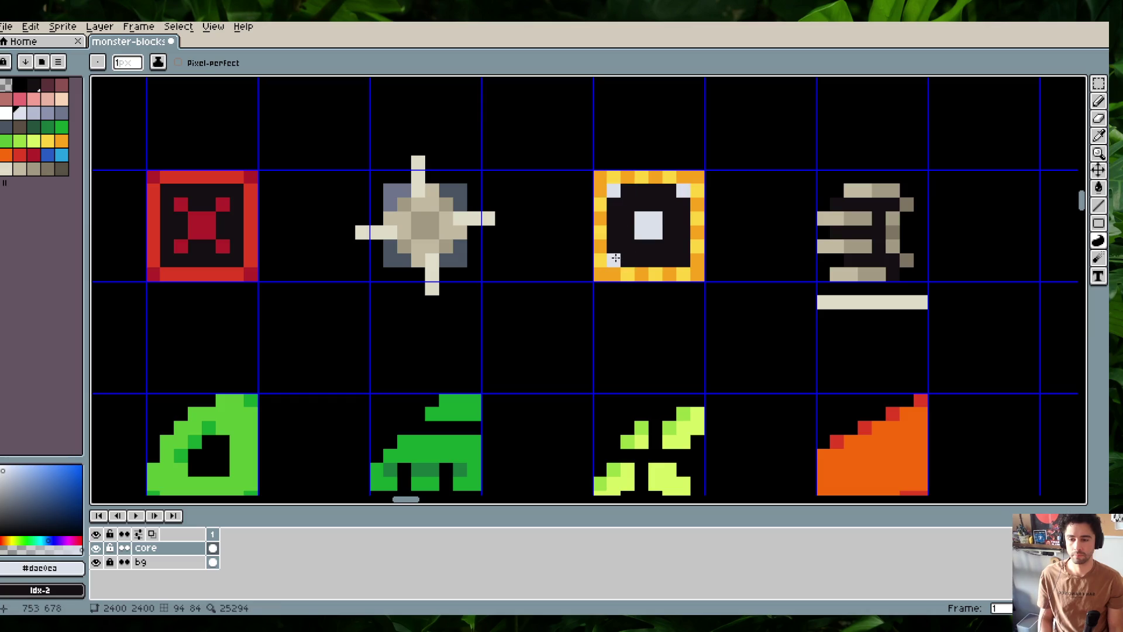
pyautogui.scroll(-5, 713, 190)
pyautogui.scroll(6, 714, 190)
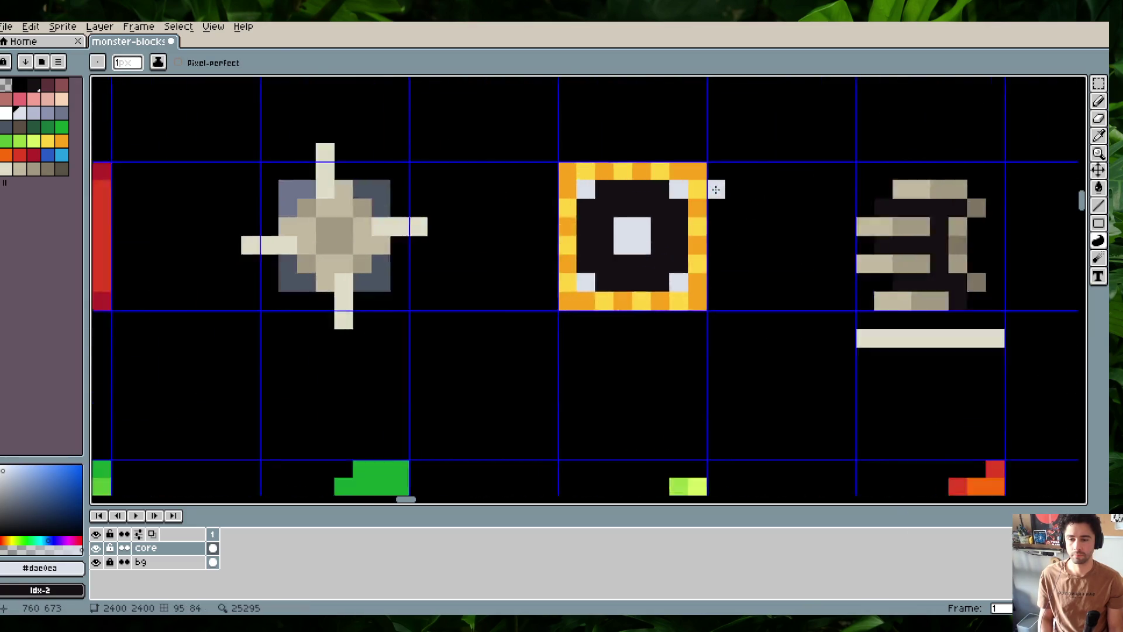
pyautogui.scroll(3, 711, 188)
pyautogui.hotkey('ctrl', 'z')
pyautogui.hotkey('ctrl', 'z')
pyautogui.hotkey('ctrl', 'z')
pyautogui.hotkey('ctrl', 'z')
# Paint a grey X pattern inside the frame with the Pencil and save
pyautogui.press('b')
pyautogui.click(614, 229)
pyautogui.click(521, 236)
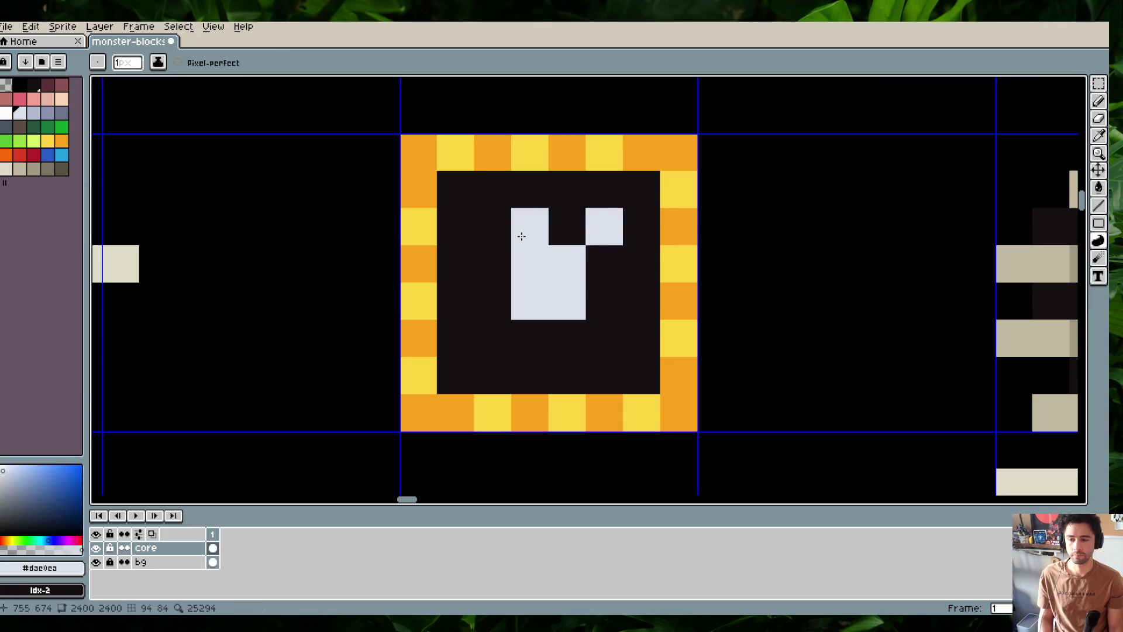
pyautogui.click(492, 226)
pyautogui.click(492, 337)
pyautogui.click(604, 338)
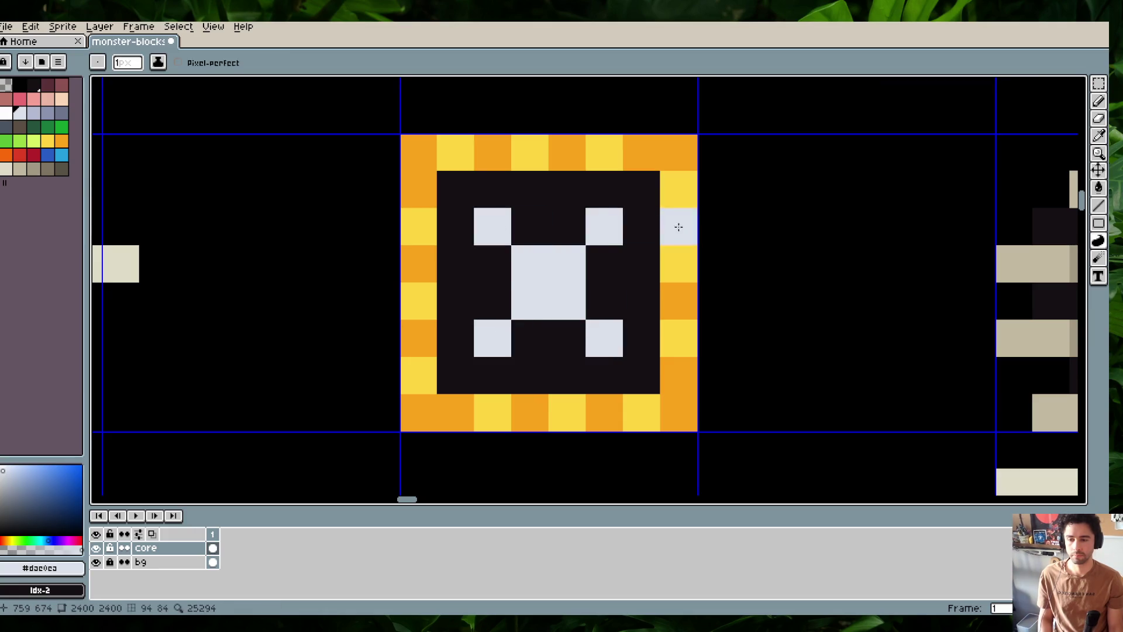
pyautogui.scroll(-3, 678, 227)
pyautogui.scroll(-2, 678, 226)
pyautogui.hscroll(-3, 687, 168)
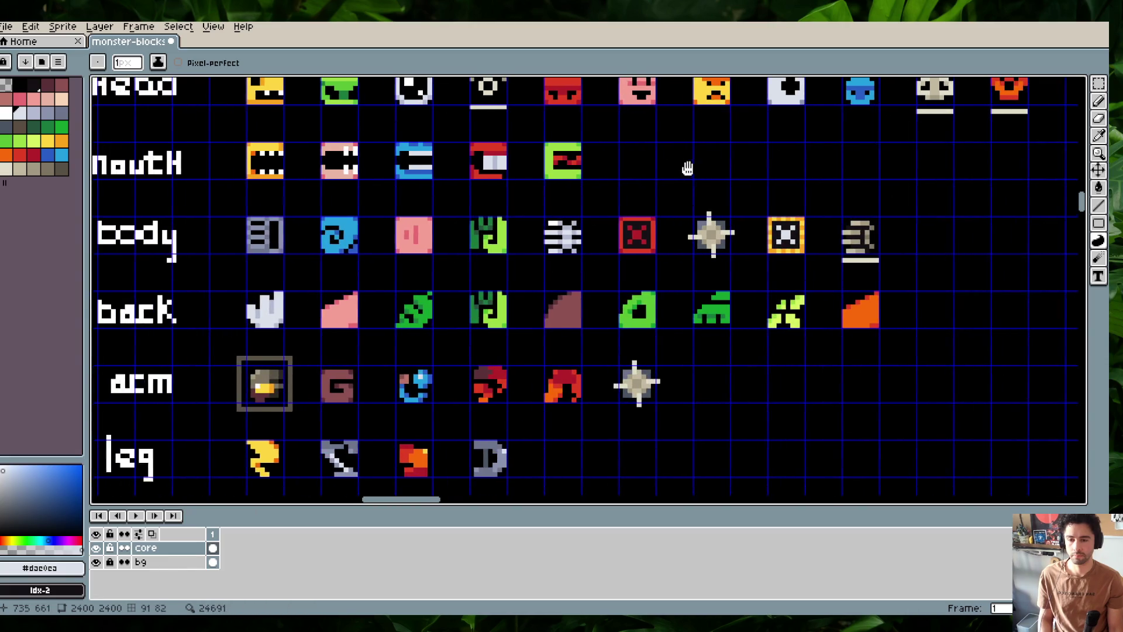
pyautogui.scroll(-2, 672, 181)
pyautogui.hotkey('ctrl', 's')
# Recolour the four X corner pixels beige with the Paint Bucket, undoing one accidental interior fill
pyautogui.scroll(2, 734, 188)
pyautogui.scroll(1, 734, 188)
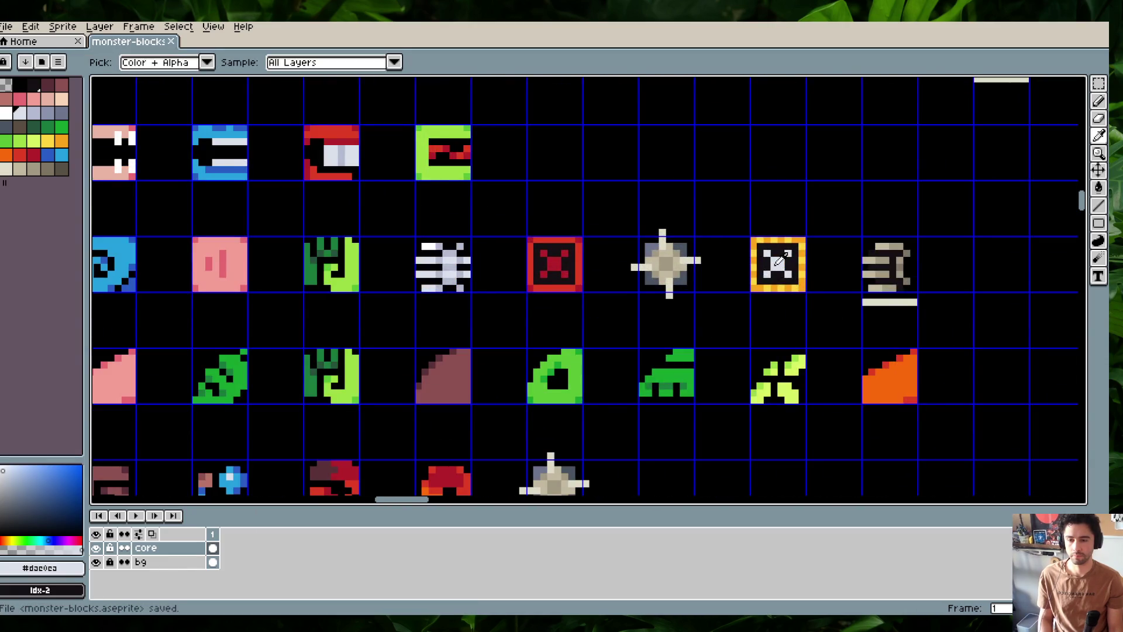
pyautogui.press('g')
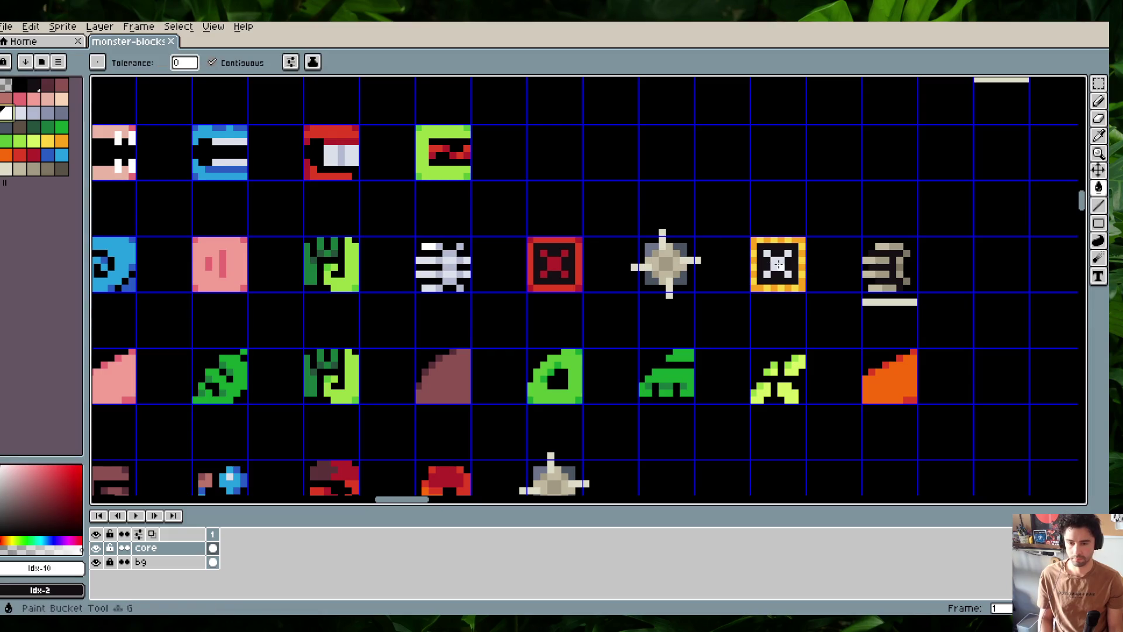
pyautogui.scroll(2, 782, 216)
pyautogui.click(20, 168)
pyautogui.click(726, 311)
pyautogui.click(782, 311)
pyautogui.click(798, 321)
pyautogui.hotkey('ctrl', 'z')
pyautogui.click(782, 367)
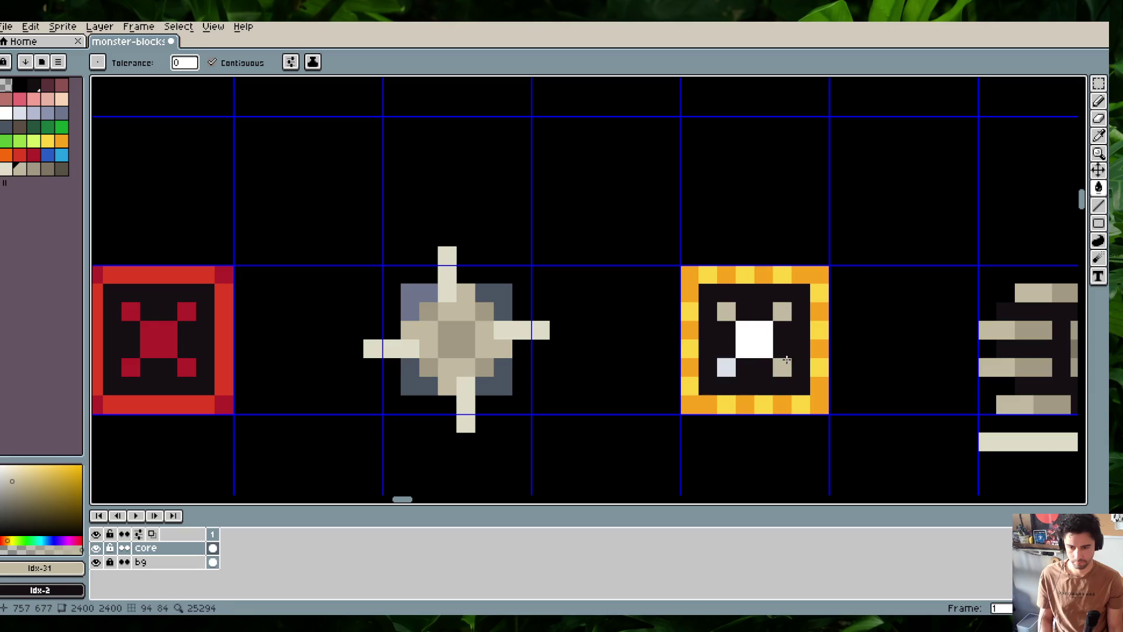
pyautogui.scroll(-2, 729, 366)
pyautogui.scroll(1, 682, 253)
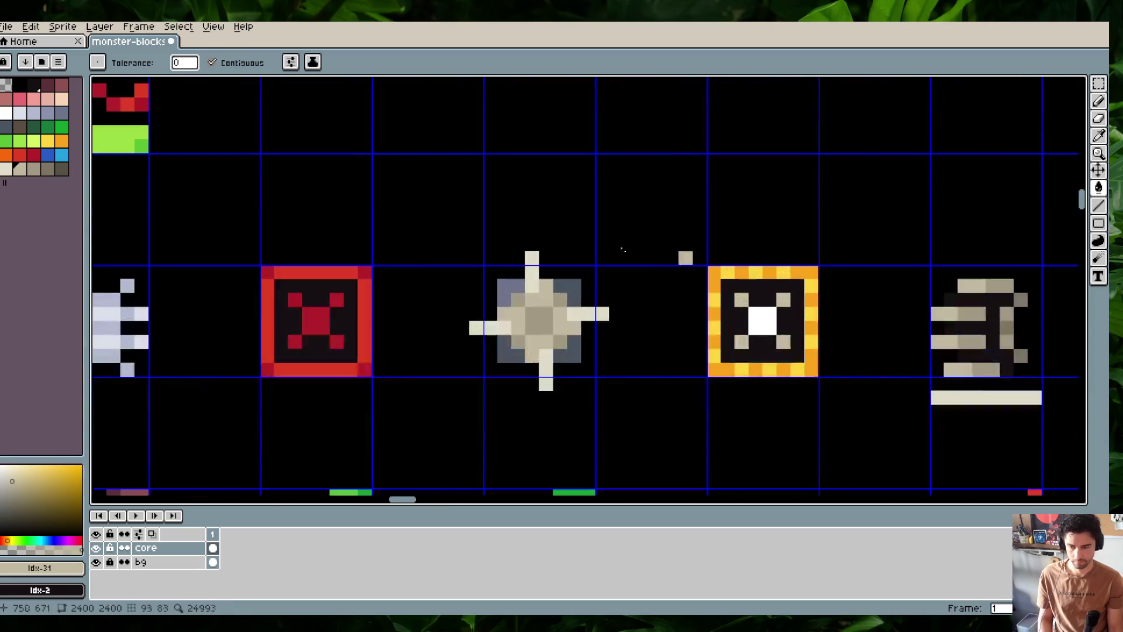
# Select the lighter beige palette colour and save the monster sheet
pyautogui.click(6, 168)
pyautogui.scroll(-1, 799, 216)
pyautogui.scroll(-2, 799, 216)
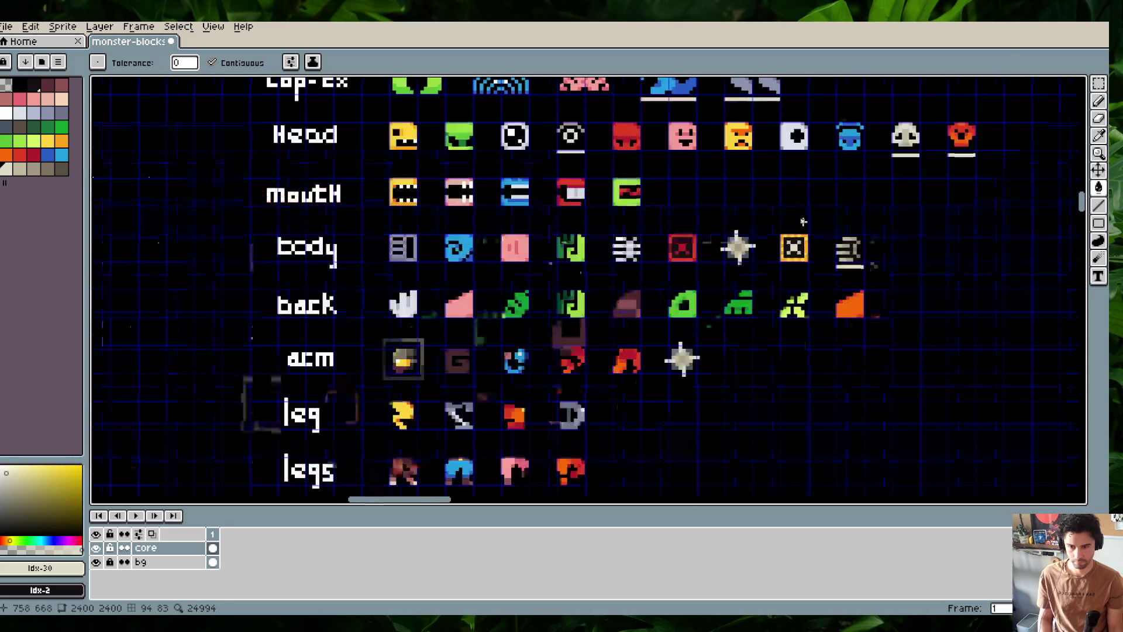
pyautogui.scroll(1, 807, 228)
pyautogui.hotkey('ctrl', 's')
pyautogui.hotkey('alt', 'Tab')
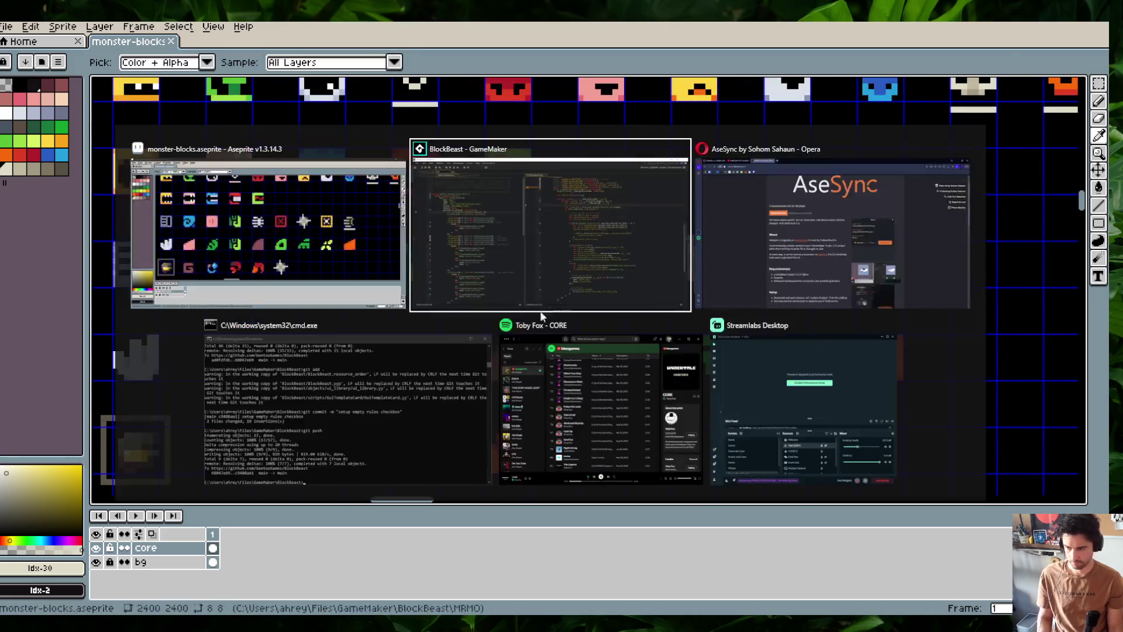
# Find spr_block_hyperbeam through asset search and paste the new X design into its image editor
pyautogui.hotkey('ctrl', 'alt', 'a')
pyautogui.click(51, 94)
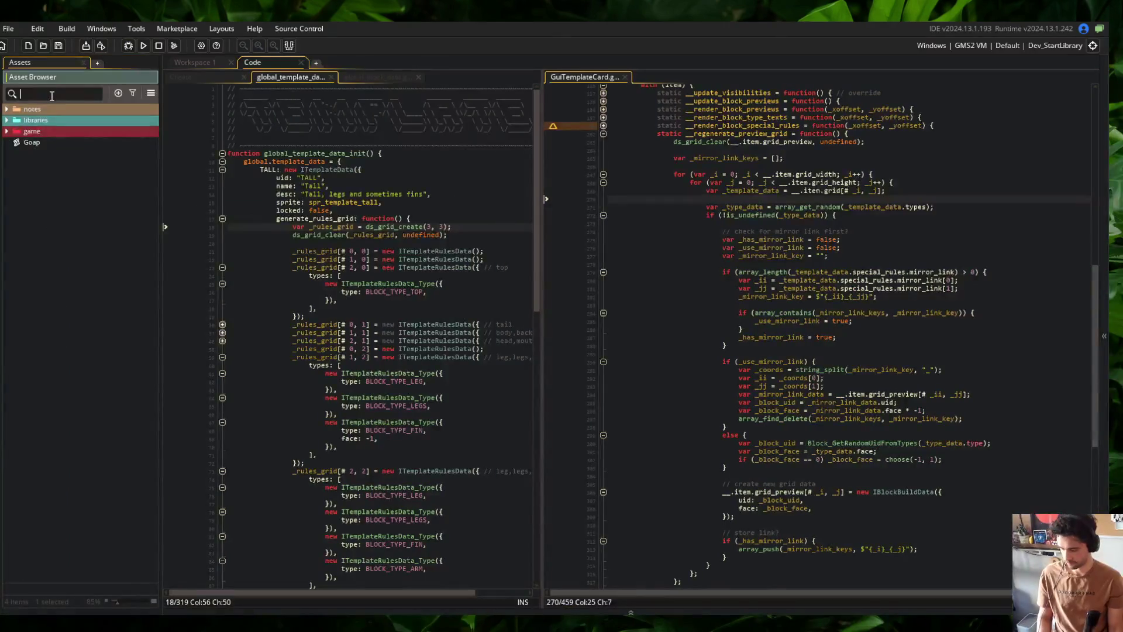
pyautogui.write('b')
pyautogui.doubleClick(90, 171)
pyautogui.click(487, 227)
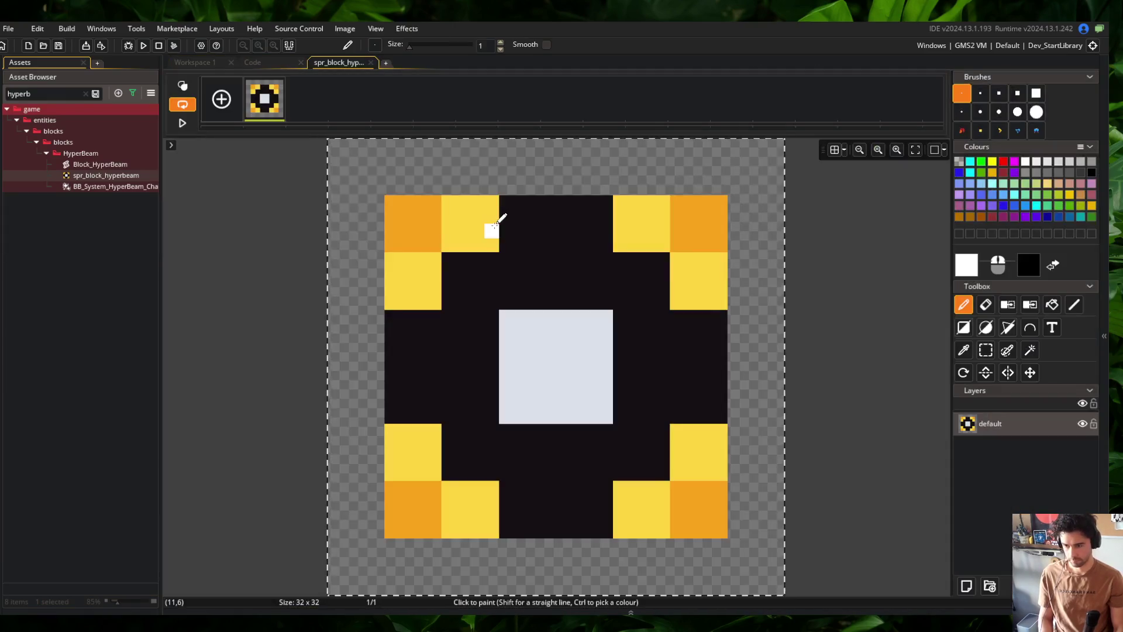
pyautogui.hotkey('ctrl', 'x')
# Auto-trim the sprite to its 8x8 art and resize it to 32x32
pyautogui.click(349, 31)
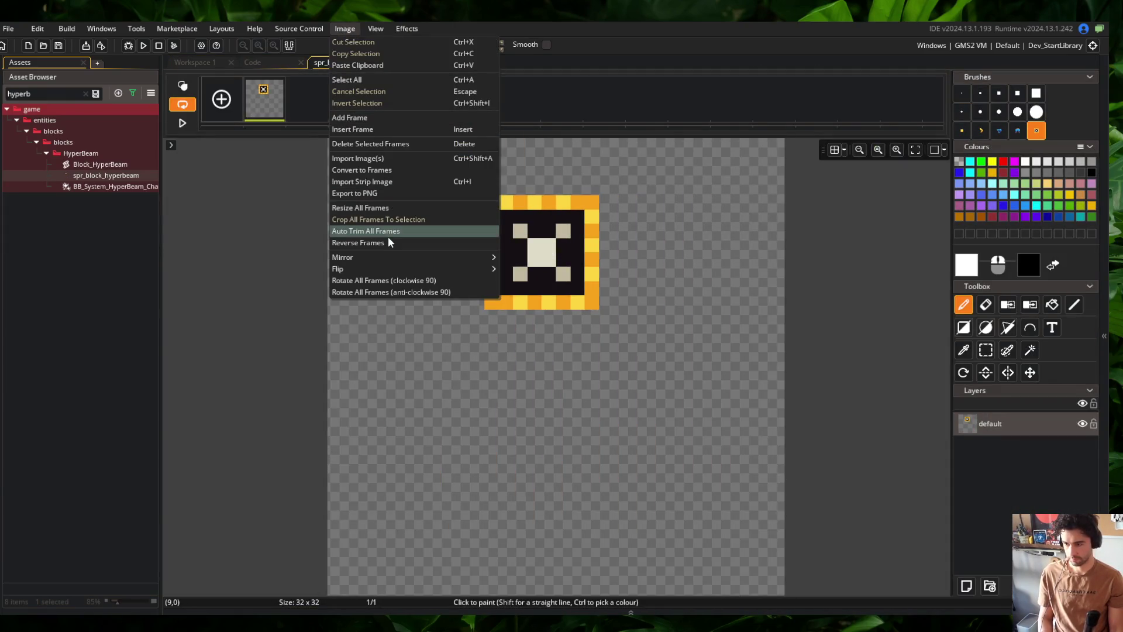
pyautogui.click(388, 236)
pyautogui.click(331, 61)
pyautogui.click(381, 238)
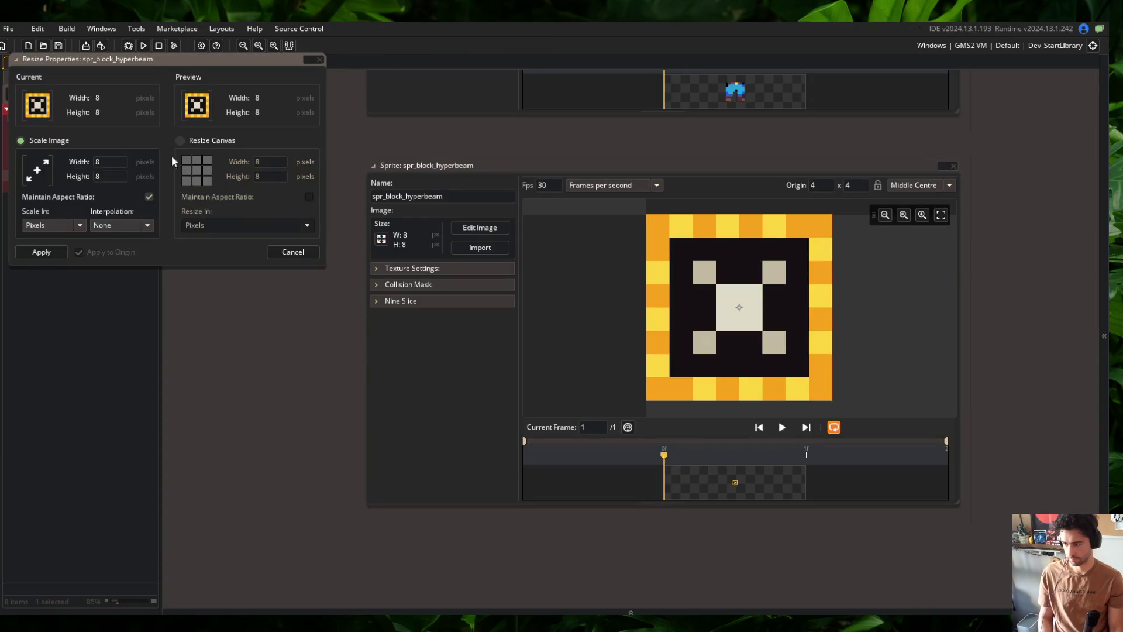
pyautogui.click(41, 252)
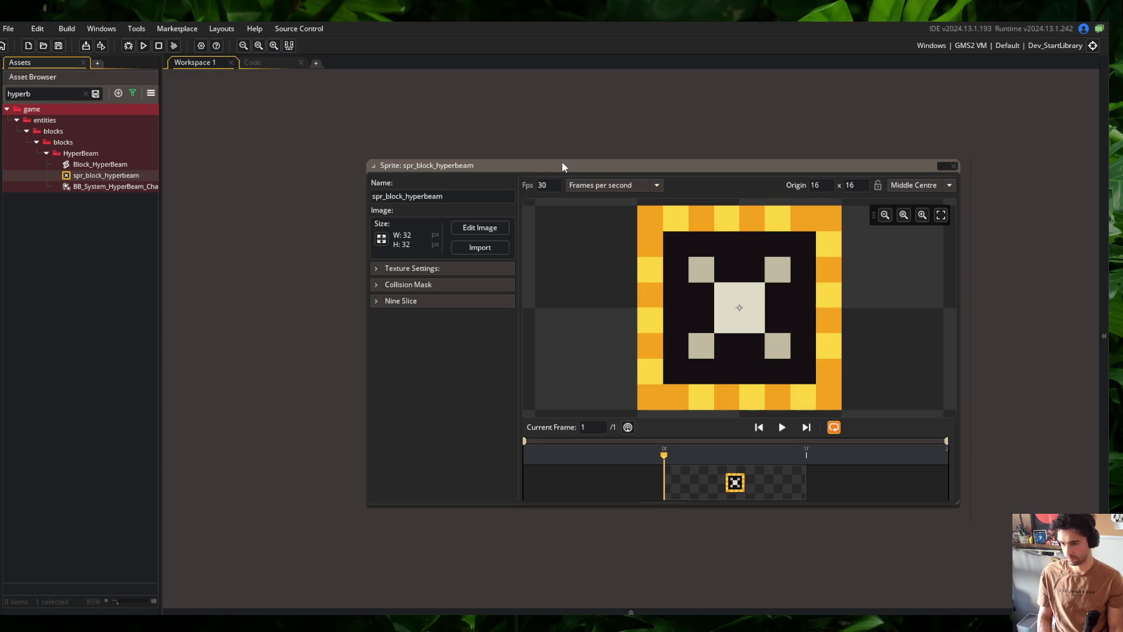
# Clear the asset search filters, collapse all asset tree folders, and run the game
pyautogui.click(582, 168)
pyautogui.click(132, 92)
pyautogui.click(121, 121)
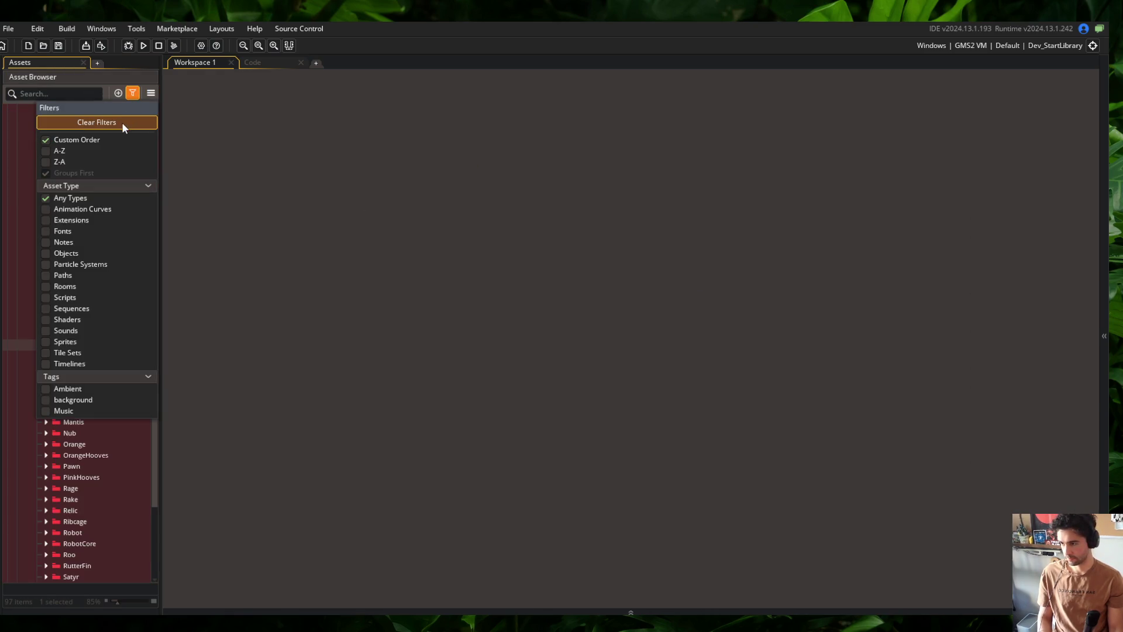
pyautogui.click(16, 140)
pyautogui.rightClick(86, 139)
pyautogui.click(115, 283)
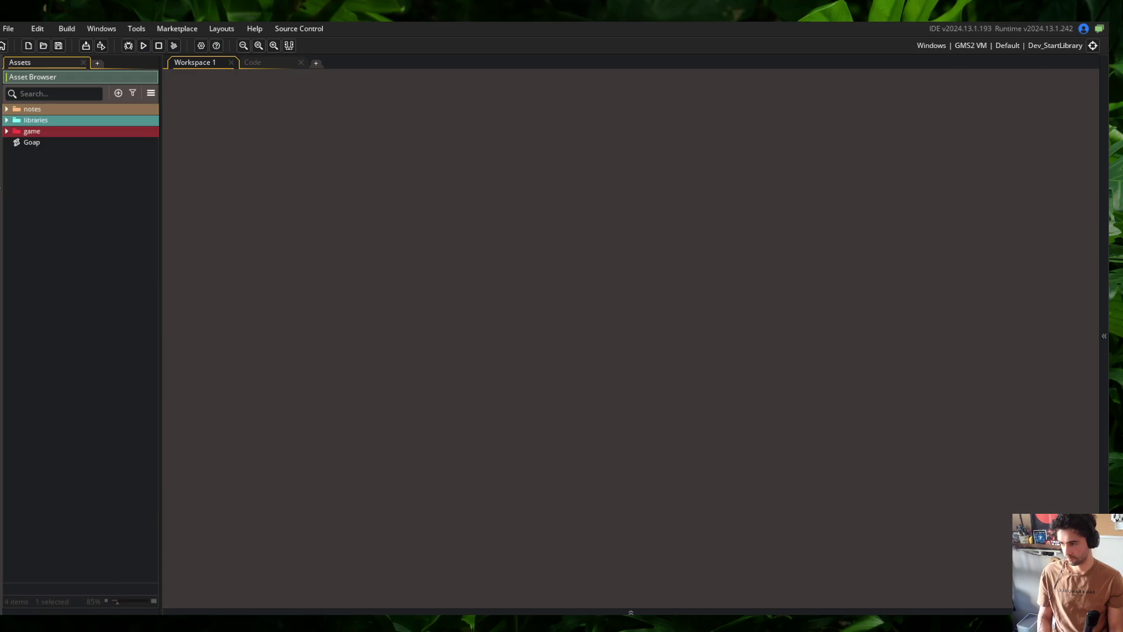
pyautogui.click(144, 51)
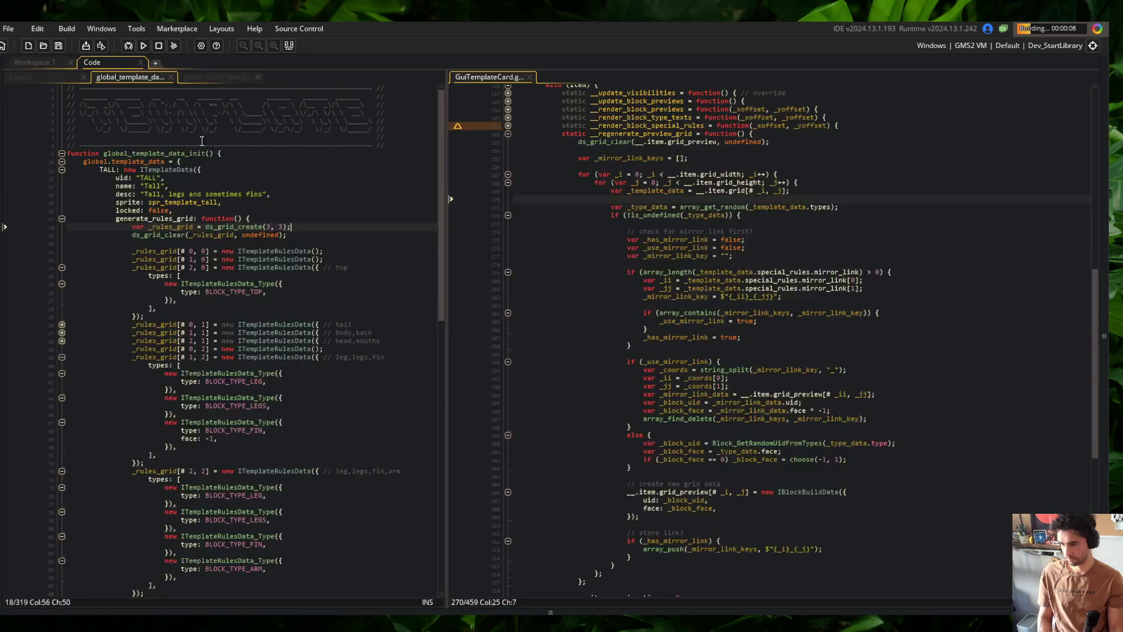
# In the game's Skeletons list, open Tall with Preview on and Labels and Skeleton off
pyautogui.click(282, 217)
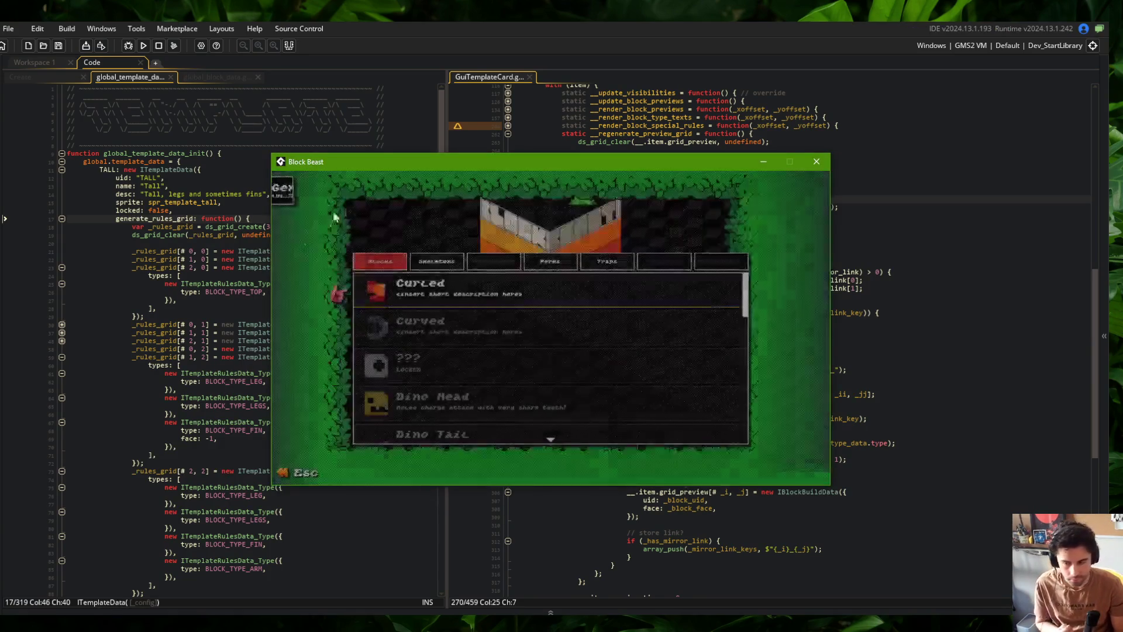
pyautogui.click(436, 261)
pyautogui.click(526, 290)
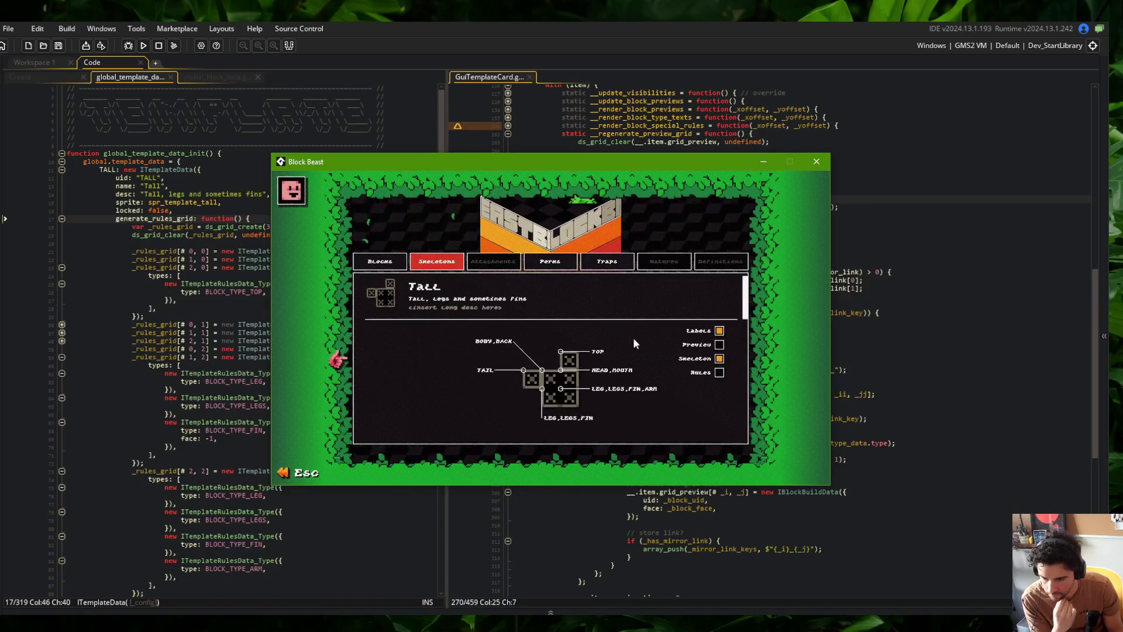
pyautogui.click(719, 345)
pyautogui.click(718, 331)
pyautogui.click(719, 359)
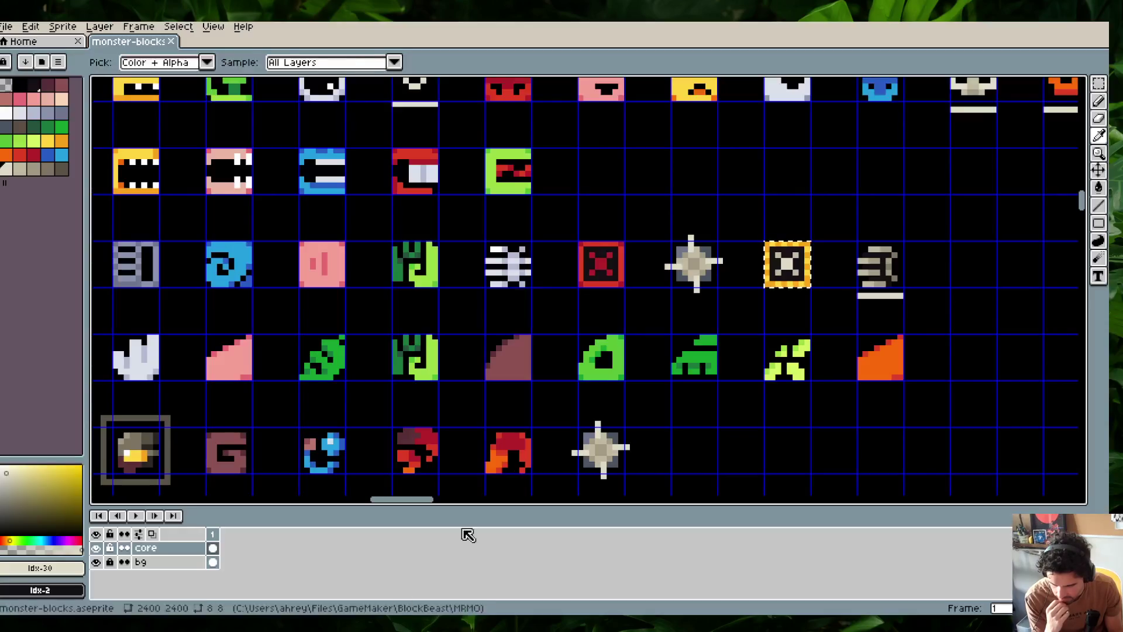
# Save the sheet, then fill the green back tile's black notch with sampled green using Contour
pyautogui.moveTo(669, 175); pyautogui.dragTo(647, 110)
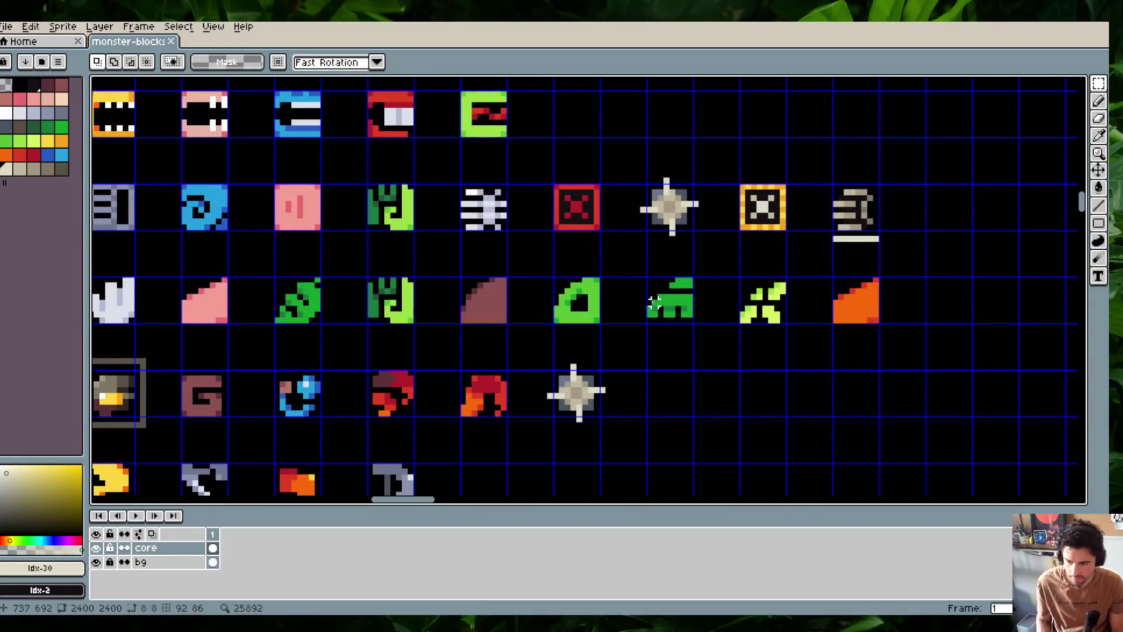
pyautogui.click(660, 297)
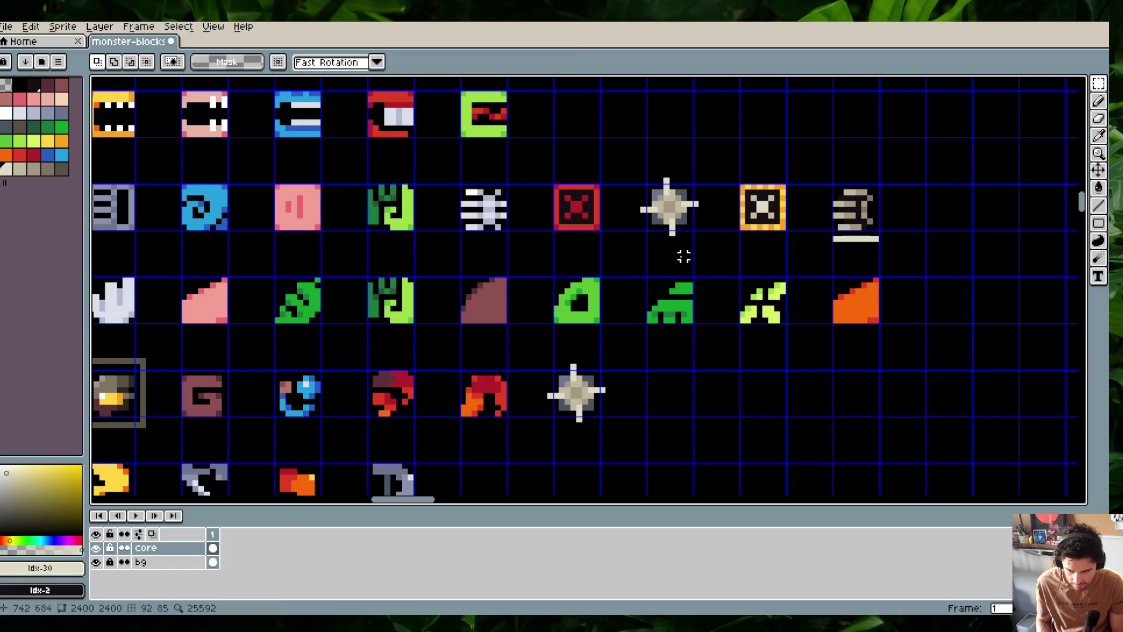
pyautogui.hotkey('ctrl', 's')
pyautogui.scroll(1, 731, 255)
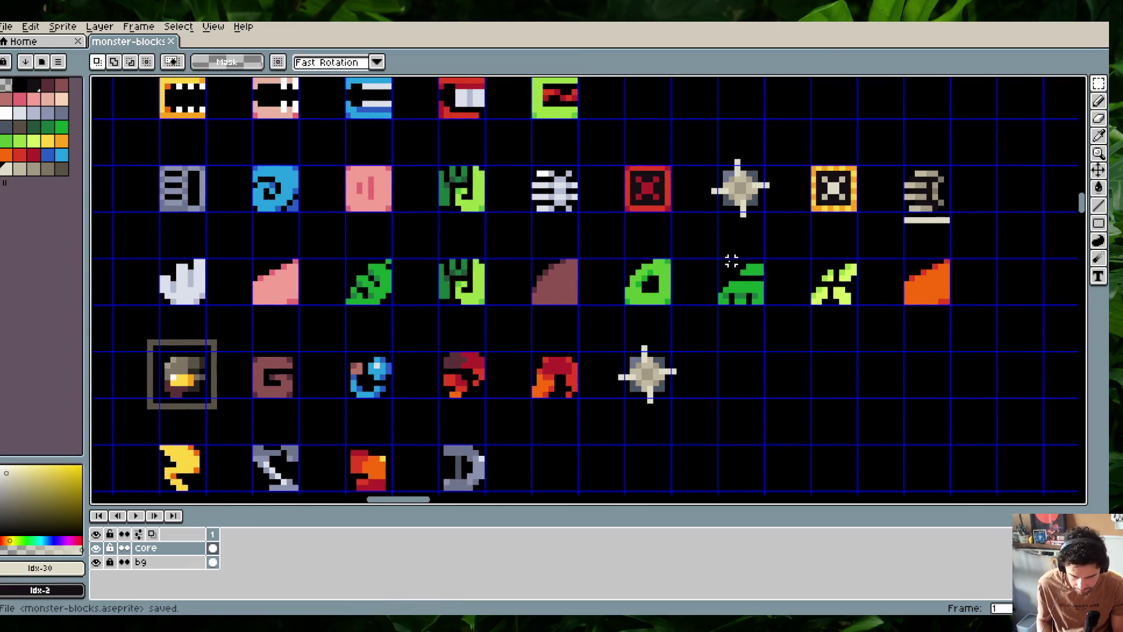
pyautogui.scroll(1, 751, 281)
pyautogui.press('i')
pyautogui.click(748, 285)
pyautogui.press('d')
pyautogui.moveTo(747, 288)
pyautogui.mouseDown()
pyautogui.moveTo(754, 281)
pyautogui.moveTo(720, 313)
pyautogui.mouseUp()
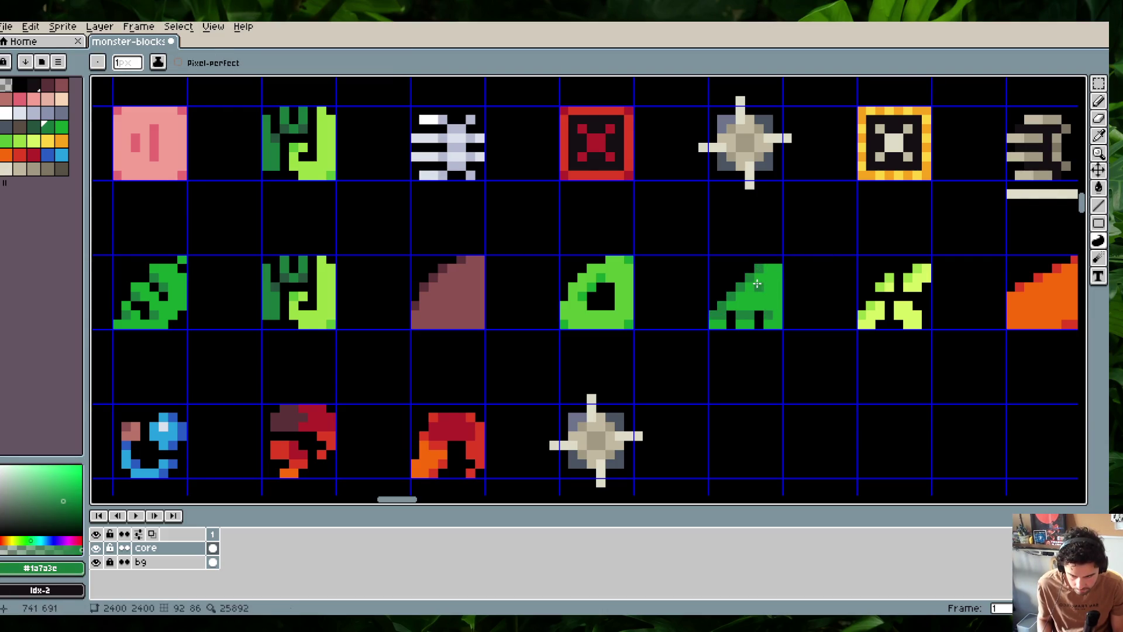
# Sample the dark green shade from the green back tile
pyautogui.scroll(-2, 825, 293)
pyautogui.scroll(-2, 827, 292)
pyautogui.scroll(4, 827, 292)
pyautogui.keyDown('alt'); pyautogui.click(781, 272); pyautogui.keyUp('alt')
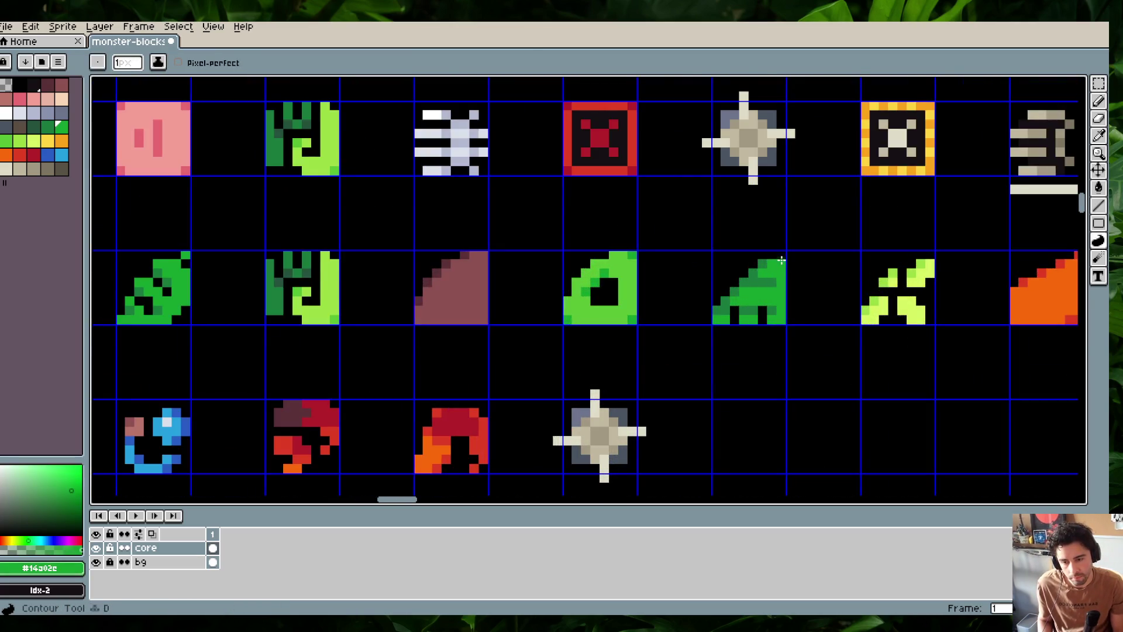
pyautogui.keyDown('alt'); pyautogui.click(788, 257); pyautogui.keyUp('alt')
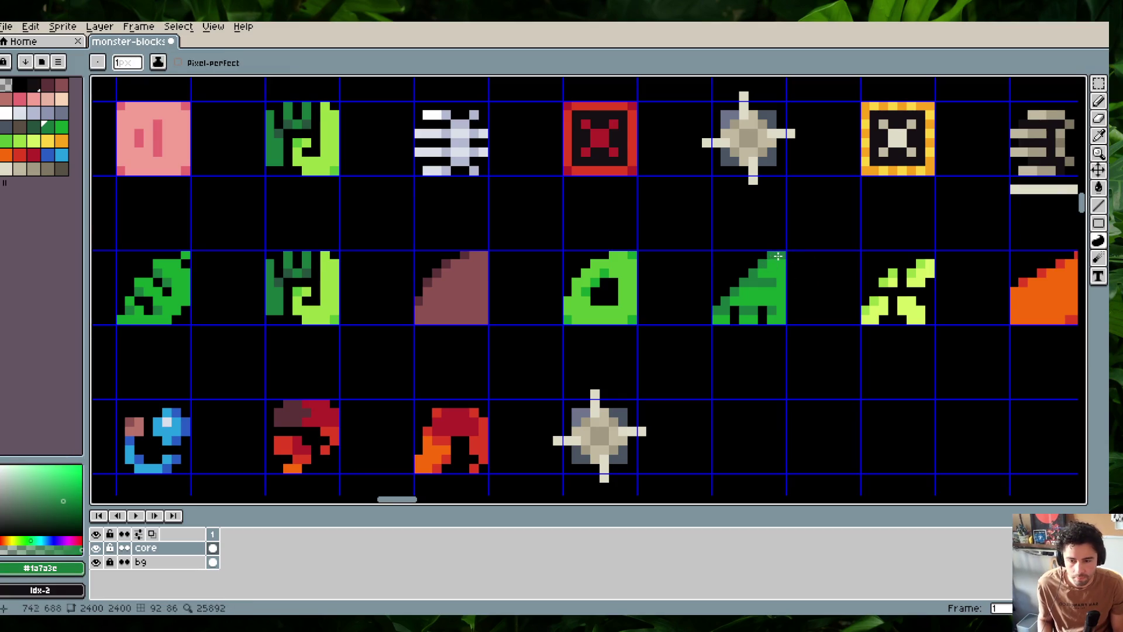
pyautogui.scroll(-2, 842, 273)
pyautogui.scroll(1, 842, 273)
pyautogui.scroll(1, 811, 270)
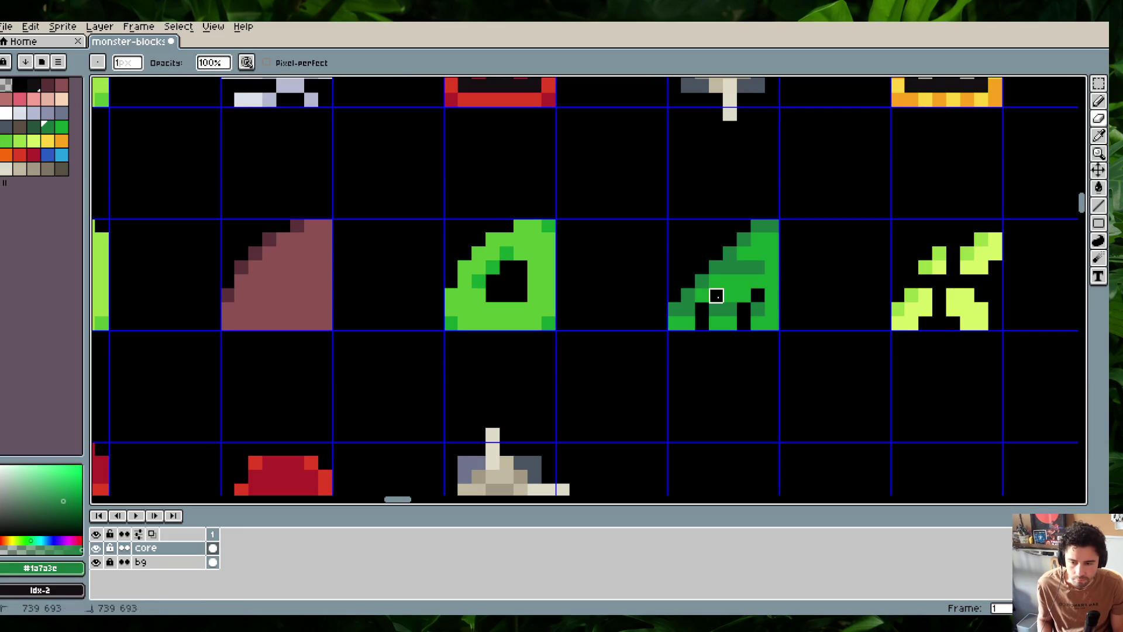
pyautogui.scroll(-2, 812, 241)
pyautogui.scroll(-2, 811, 240)
pyautogui.scroll(3, 811, 240)
pyautogui.scroll(1, 810, 241)
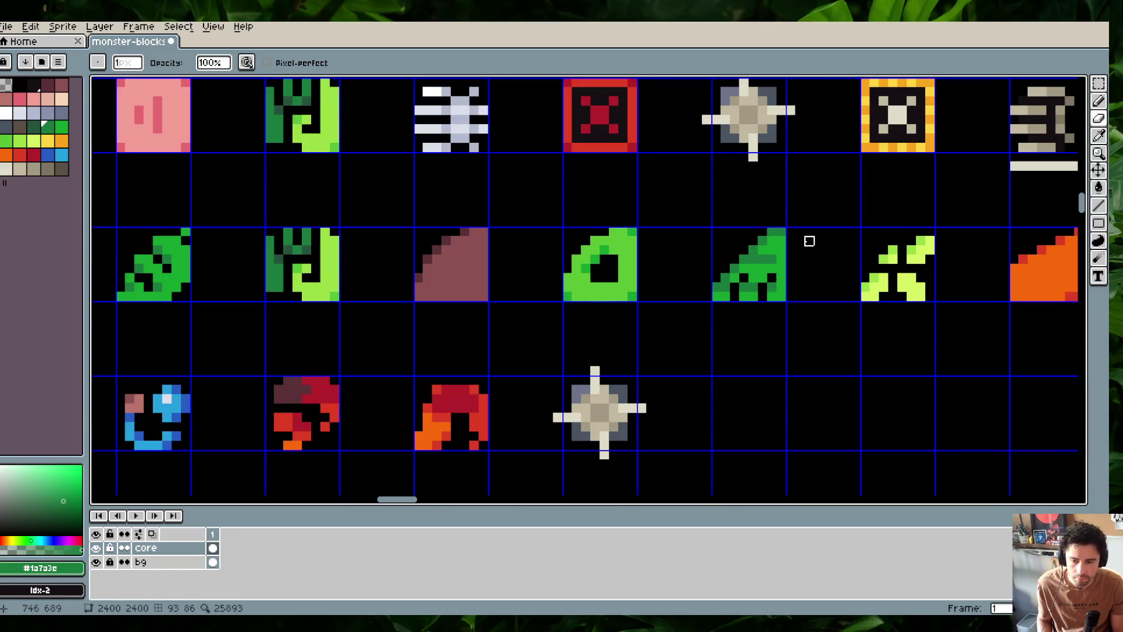
# Draw a small contour stroke near the green back piece and pick the dark green again
pyautogui.press('alt')
pyautogui.press('d')
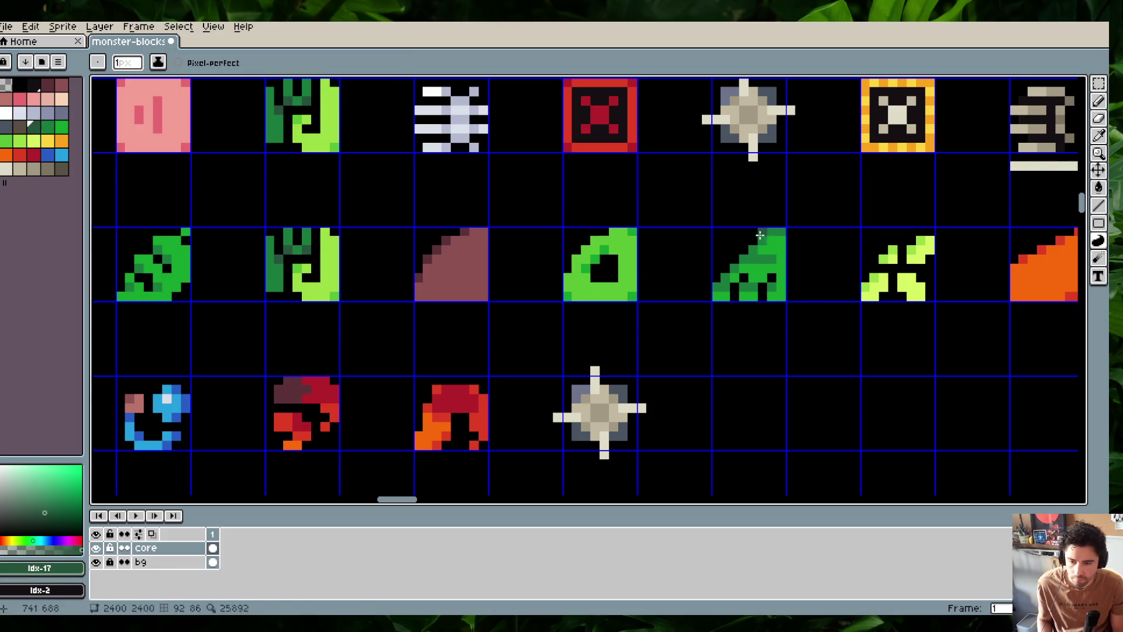
pyautogui.press('ctrl')
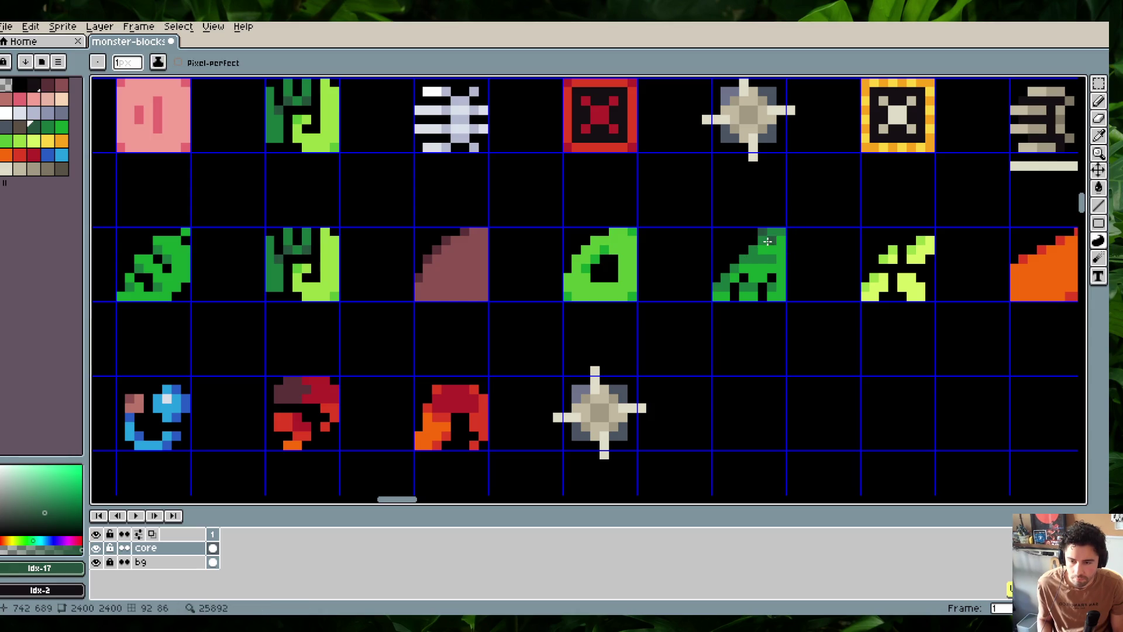
pyautogui.moveTo(747, 251); pyautogui.dragTo(717, 282)
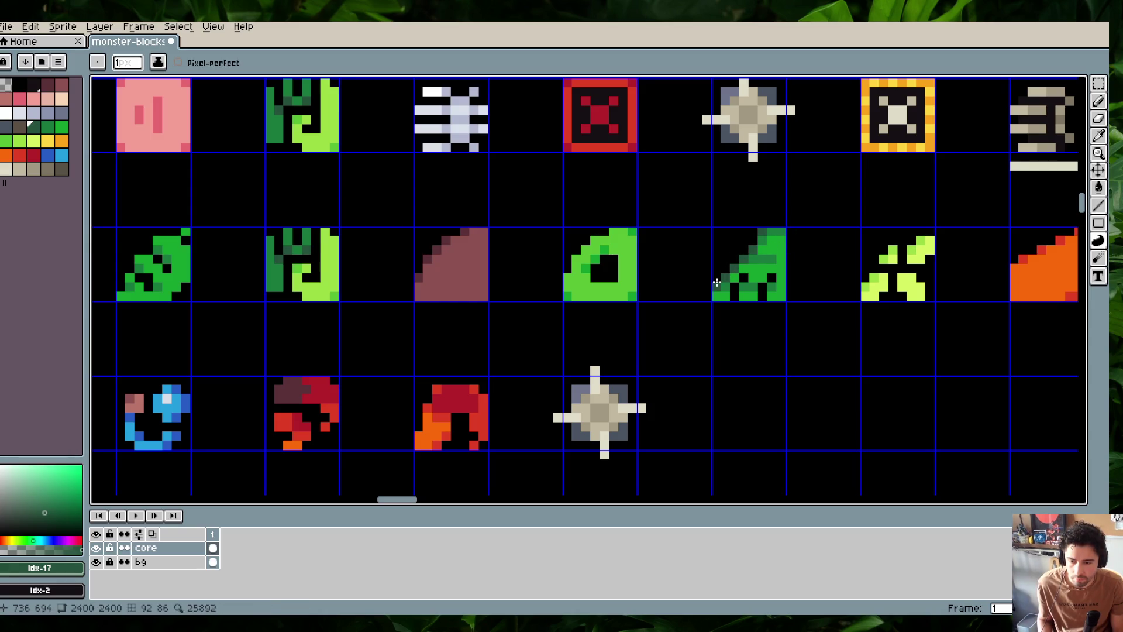
pyautogui.scroll(-1, 823, 229)
pyautogui.scroll(1, 823, 230)
pyautogui.keyDown('alt'); pyautogui.click(741, 267); pyautogui.keyUp('alt')
pyautogui.scroll(-1, 833, 236)
pyautogui.scroll(-1, 833, 236)
pyautogui.scroll(1, 771, 233)
pyautogui.scroll(1, 771, 234)
pyautogui.press('e')
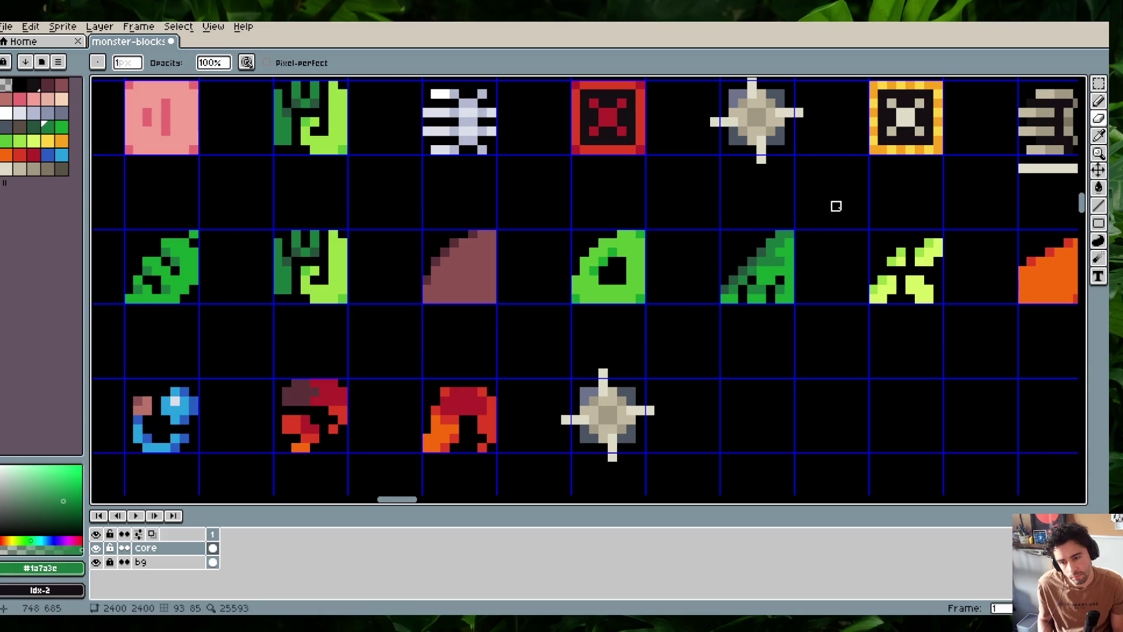
pyautogui.scroll(-2, 835, 208)
pyautogui.scroll(-1, 836, 210)
# Undo the stray contour stroke and save monster-blocks.aseprite
pyautogui.hotkey('ctrl', 'z')
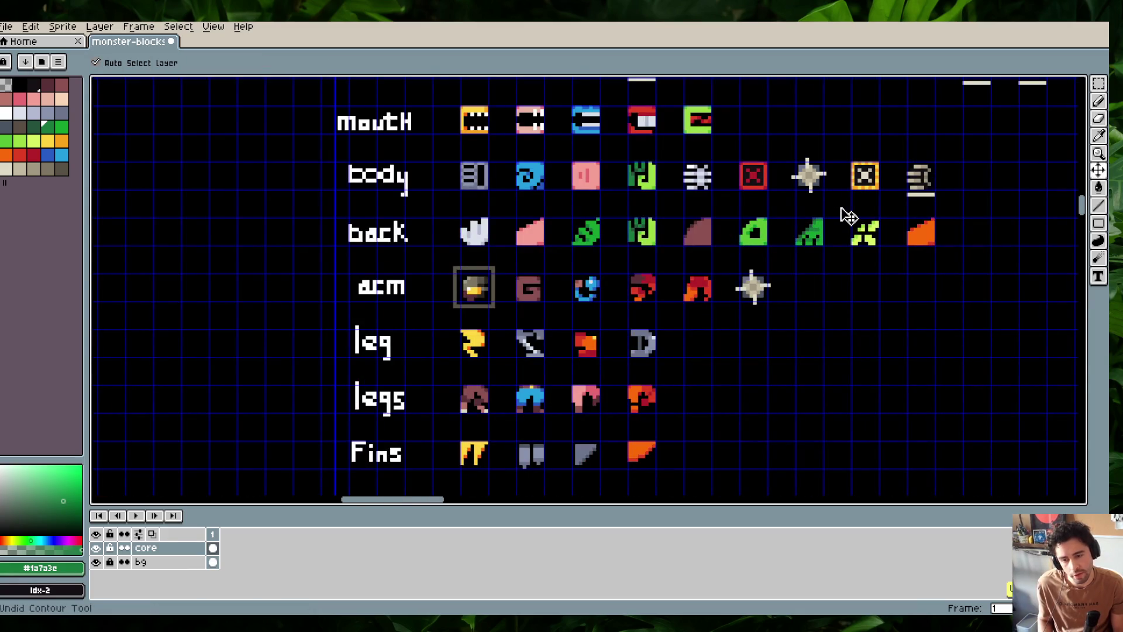
pyautogui.press('b')
pyautogui.hotkey('ctrl', 's')
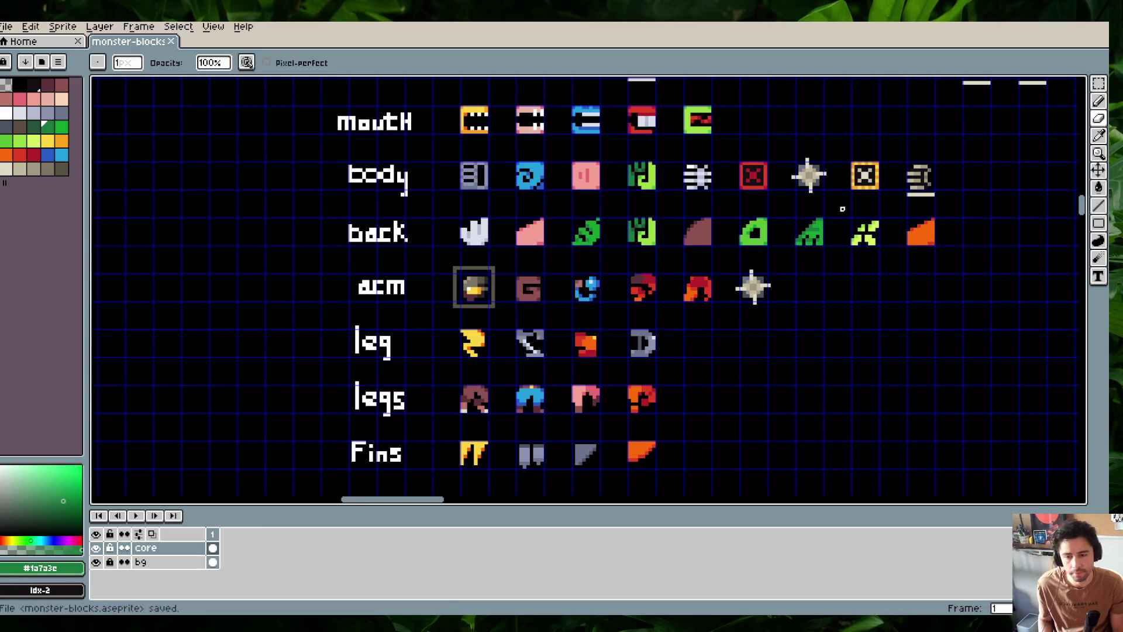
pyautogui.scroll(1, 831, 216)
pyautogui.scroll(1, 824, 217)
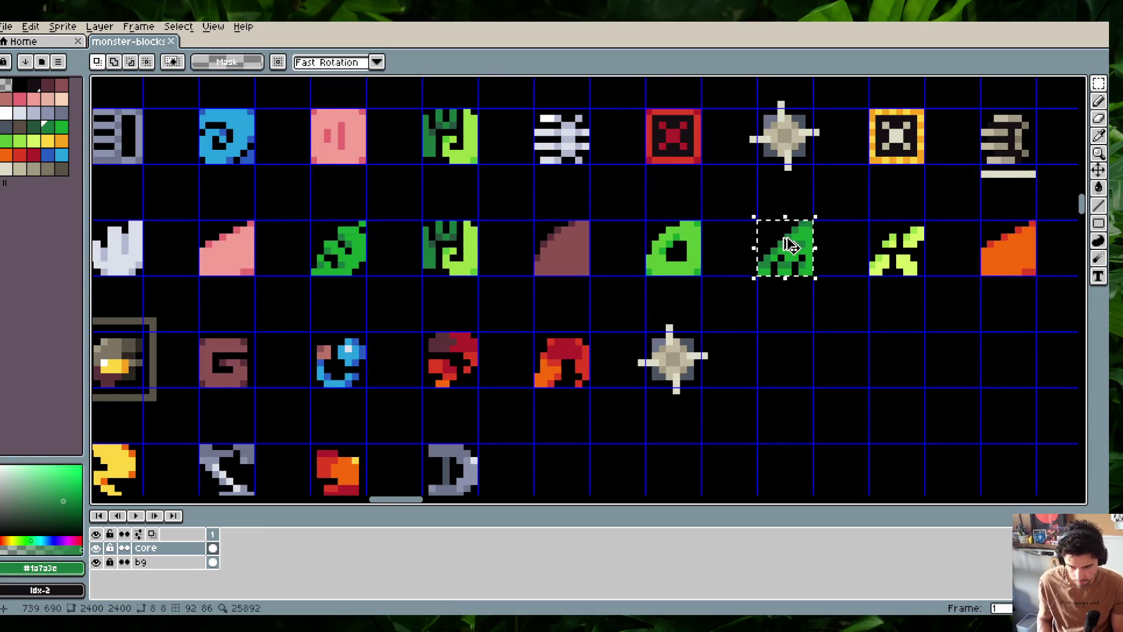
# Switch to GameMaker, search the assets for 'rake', and open spr_block_rake
pyautogui.hotkey('alt', 'Tab')
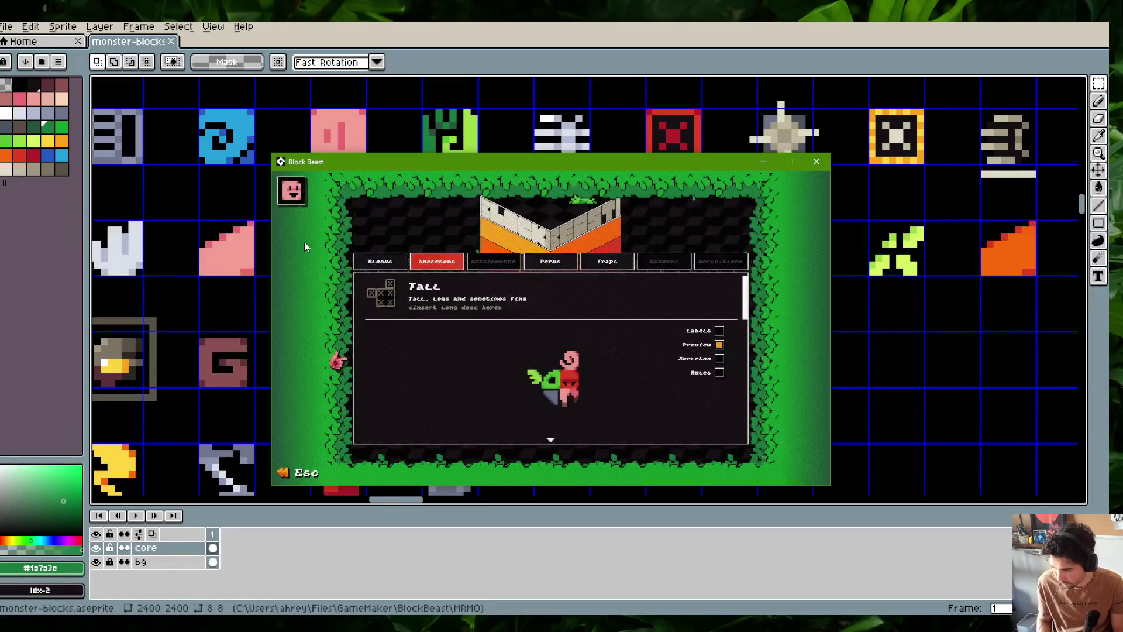
pyautogui.hotkey('alt', 'Tab')
pyautogui.hotkey('alt', 'Tab')
pyautogui.hotkey('ctrl', 'alt', 'a')
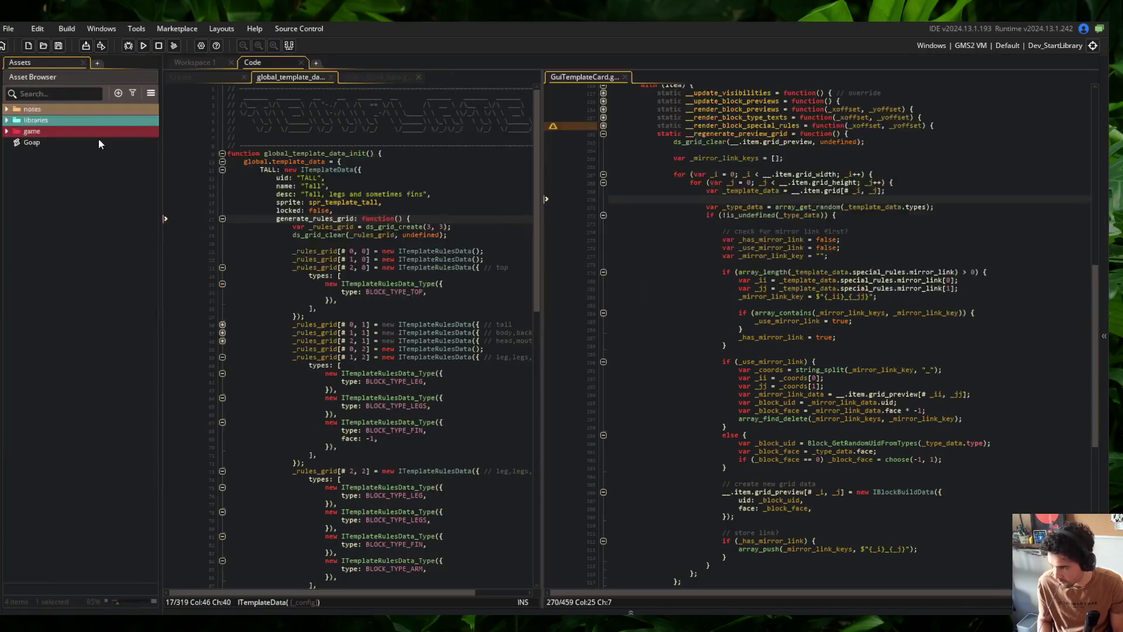
pyautogui.click(75, 95)
pyautogui.write('rake')
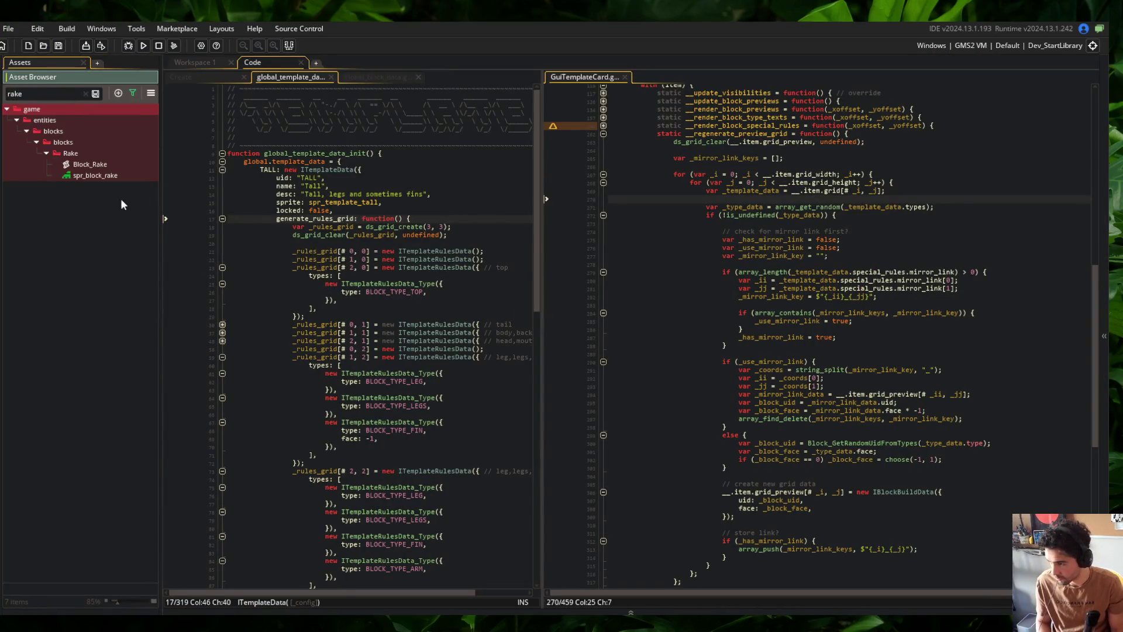
pyautogui.doubleClick(92, 174)
# Auto-trim the rake sprite to 8x8, show the pixel grid, and fill four transparent gaps black
pyautogui.click(480, 215)
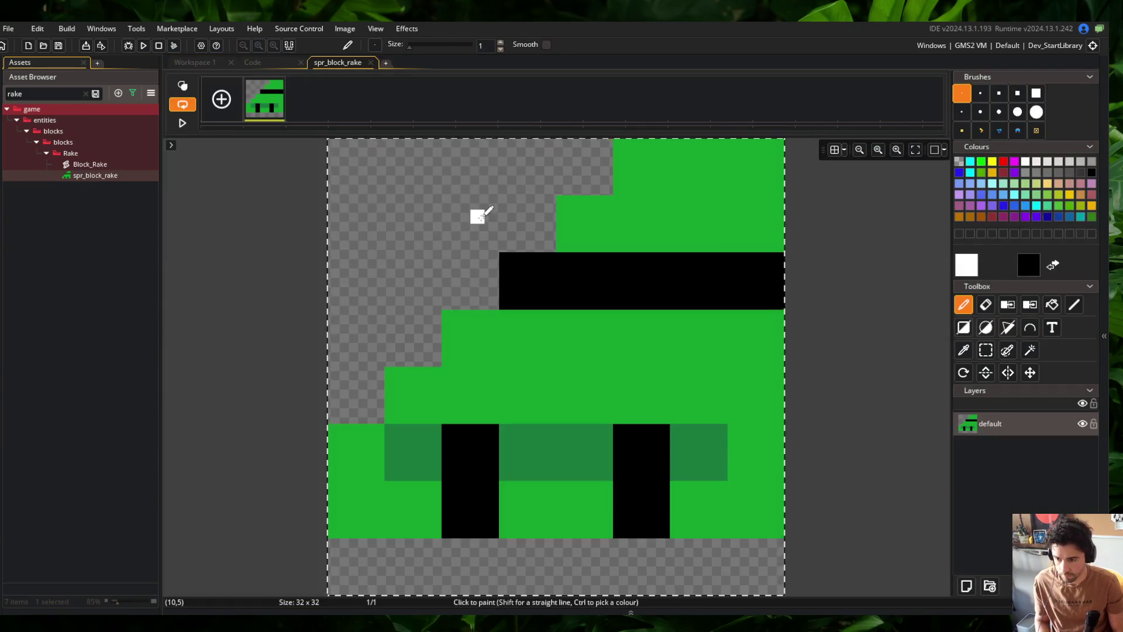
pyautogui.click(343, 29)
pyautogui.click(419, 231)
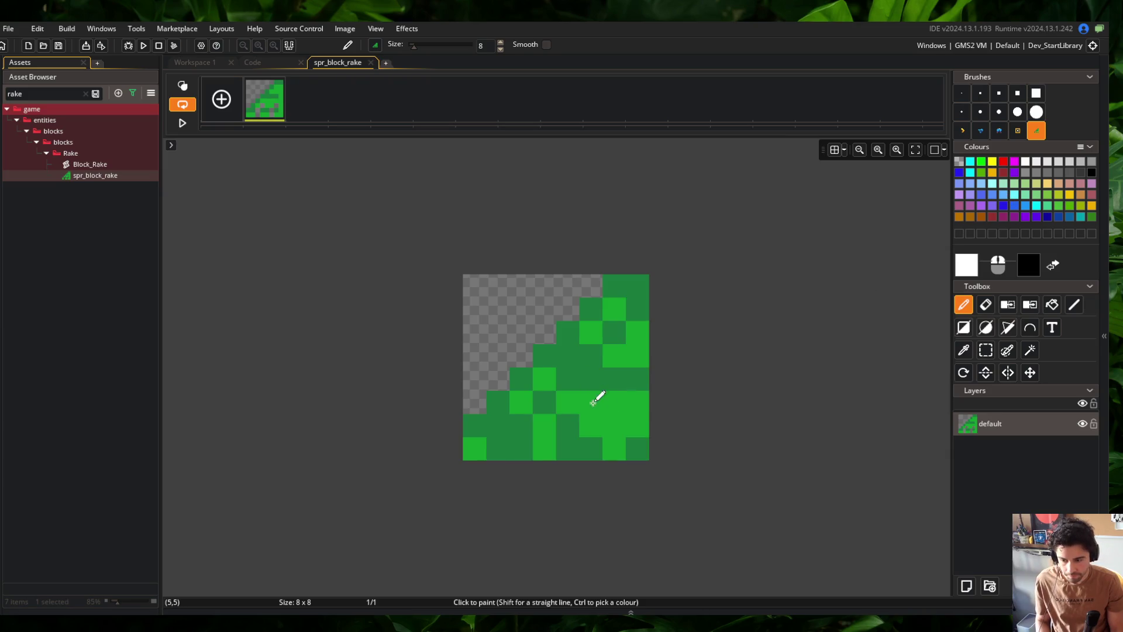
pyautogui.click(834, 149)
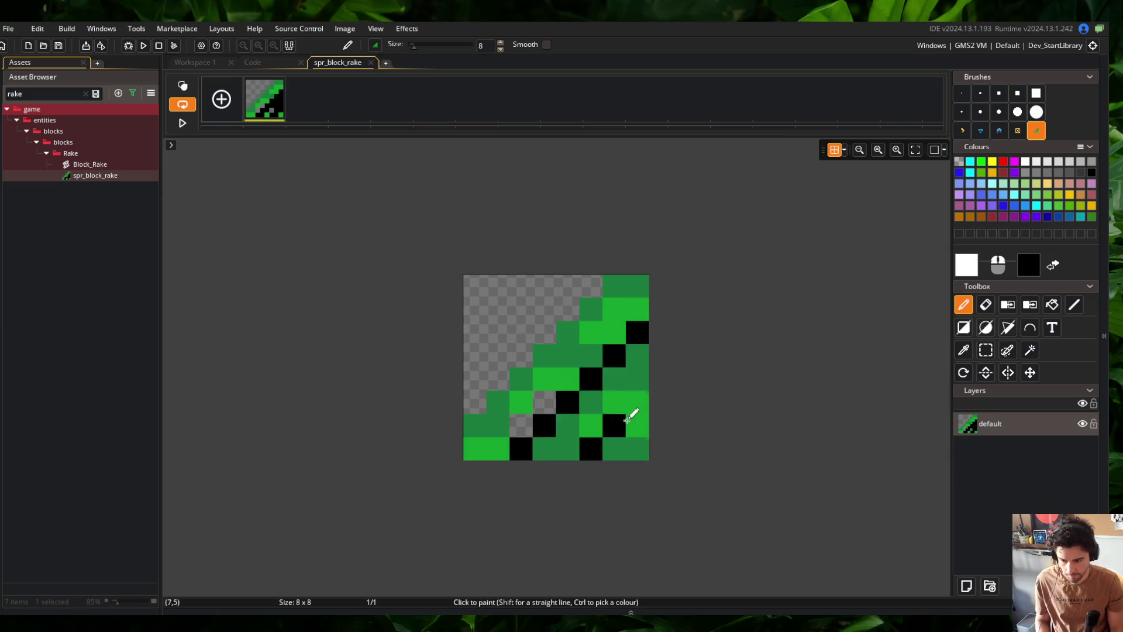
pyautogui.press('f')
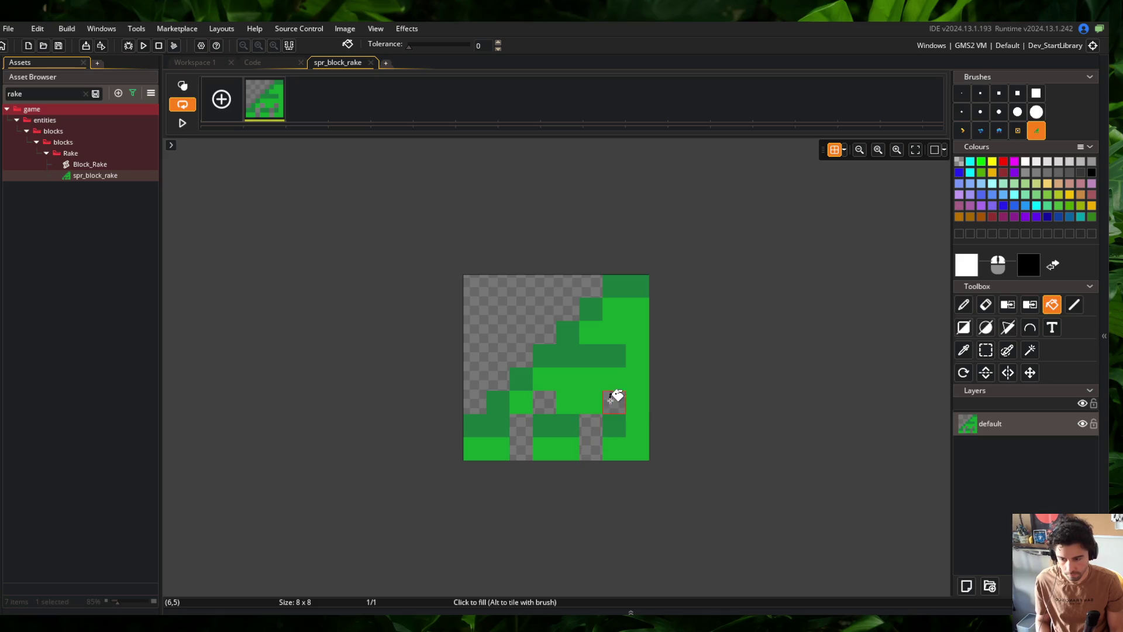
pyautogui.rightClick(613, 402)
pyautogui.rightClick(591, 436)
pyautogui.rightClick(544, 403)
pyautogui.rightClick(521, 434)
# Resize the rake sprite to 32x32 and close the image editor
pyautogui.click(196, 63)
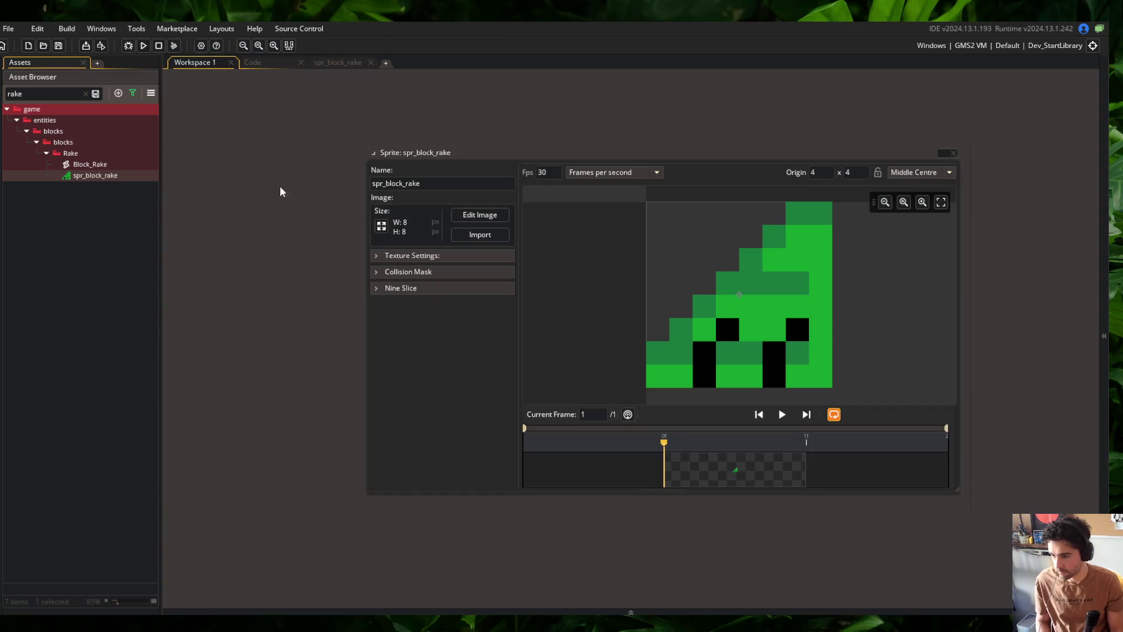
pyautogui.click(383, 226)
pyautogui.click(117, 162)
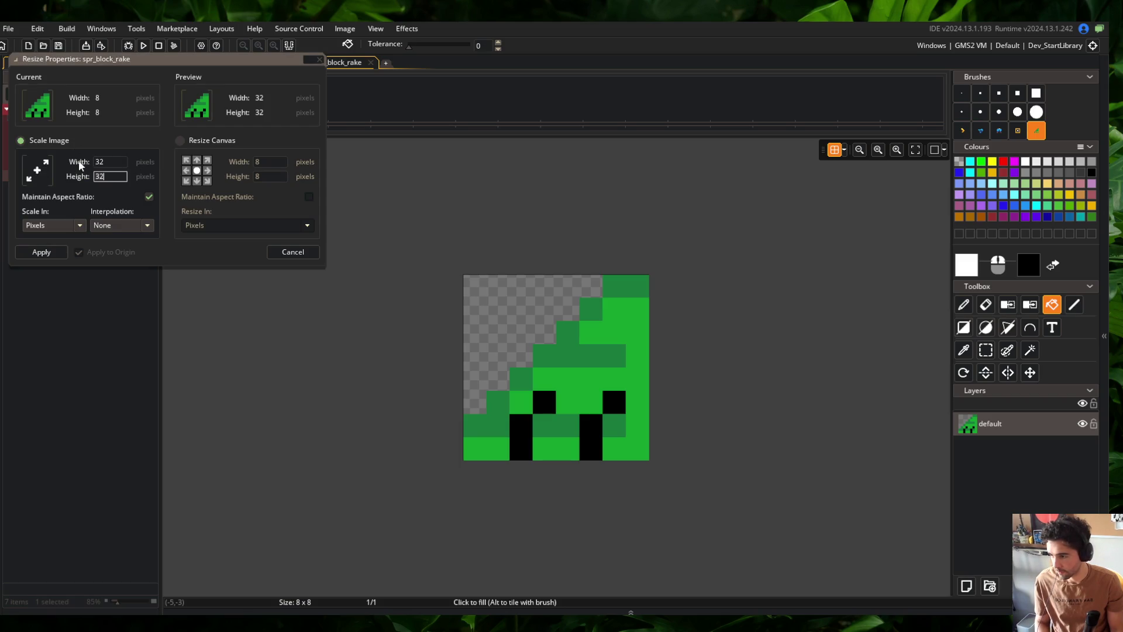
pyautogui.click(41, 252)
pyautogui.click(341, 66)
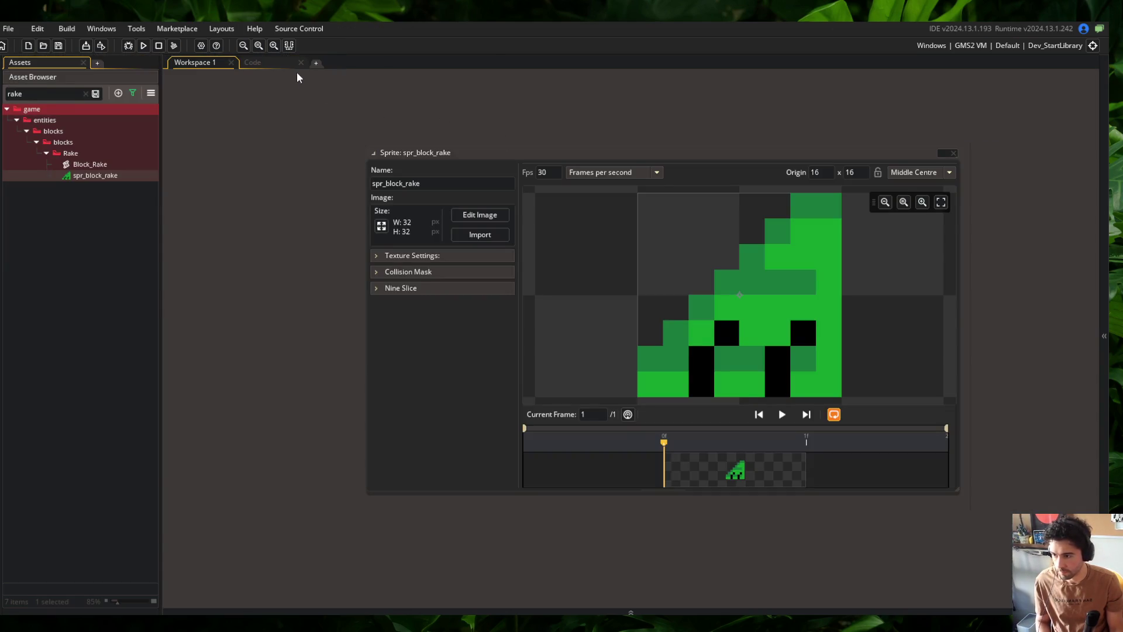
# Close the spr_block_rake window, clear the asset search, and return to the Tall template code
pyautogui.click(264, 62)
pyautogui.click(144, 45)
pyautogui.click(196, 63)
pyautogui.rightClick(491, 154)
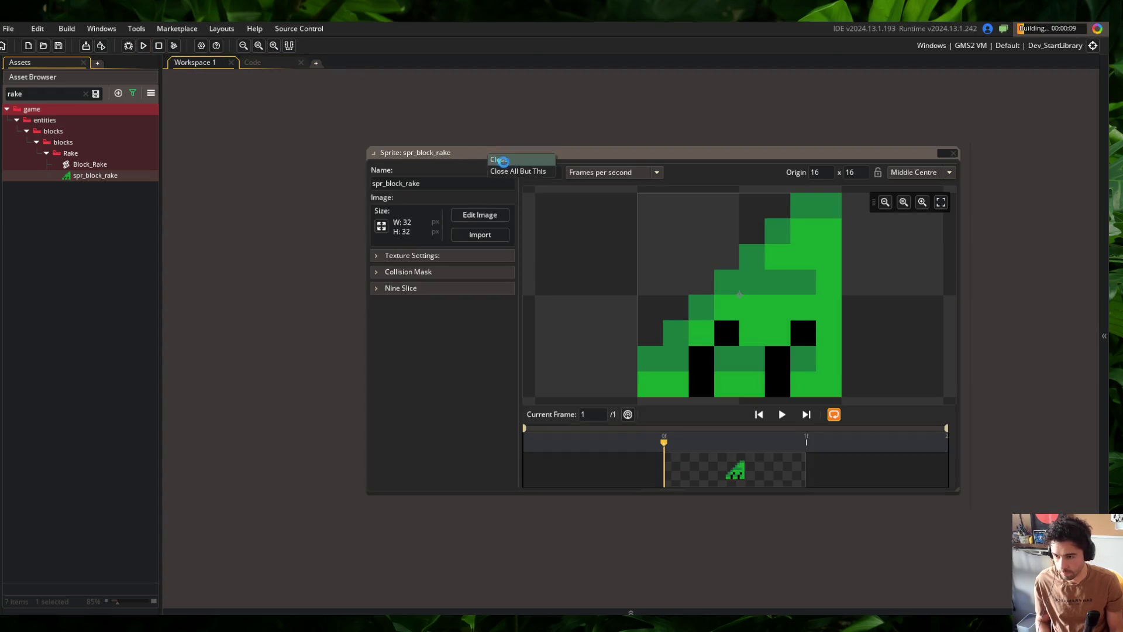
pyautogui.click(502, 159)
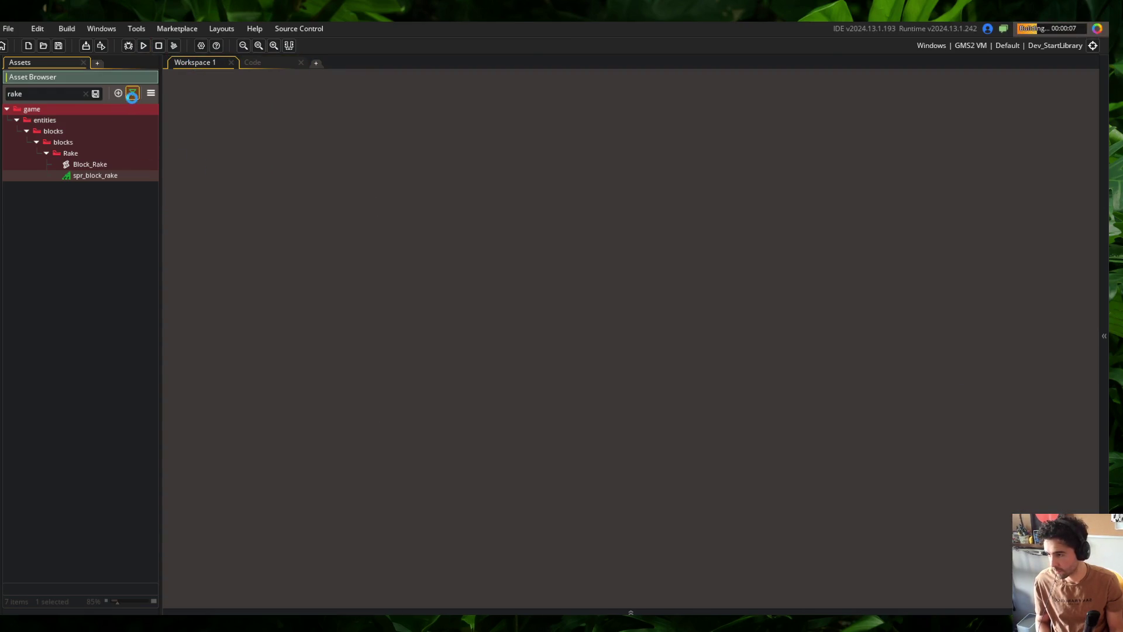
pyautogui.click(132, 93)
pyautogui.click(117, 122)
pyautogui.click(132, 93)
pyautogui.rightClick(57, 146)
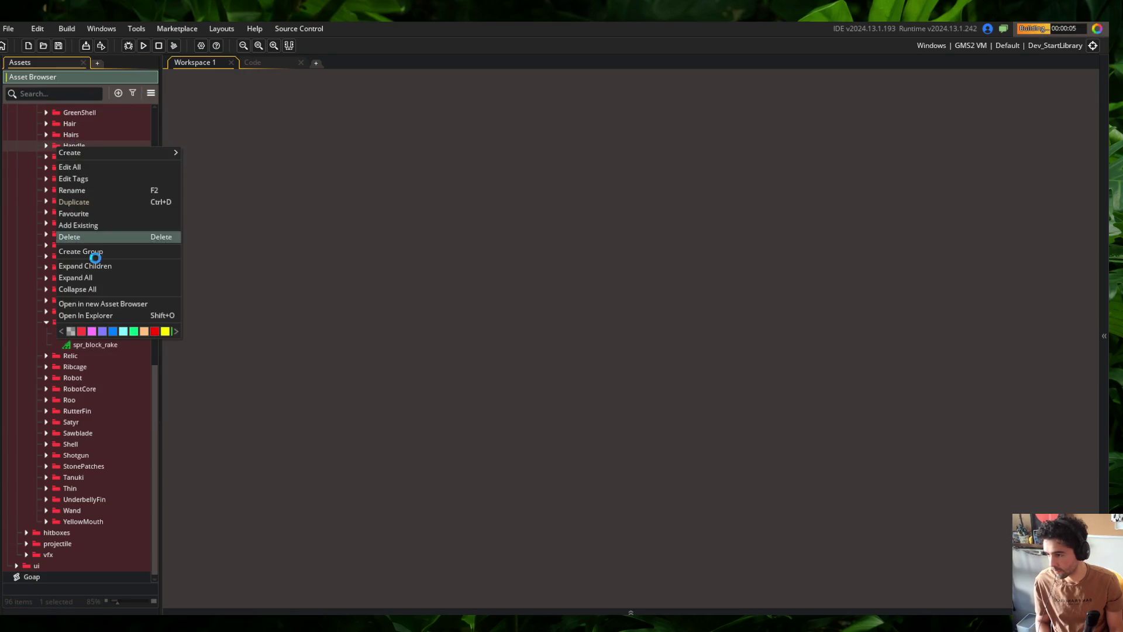
pyautogui.click(77, 289)
pyautogui.hotkey('ctrl', 'Tab')
pyautogui.click(351, 210)
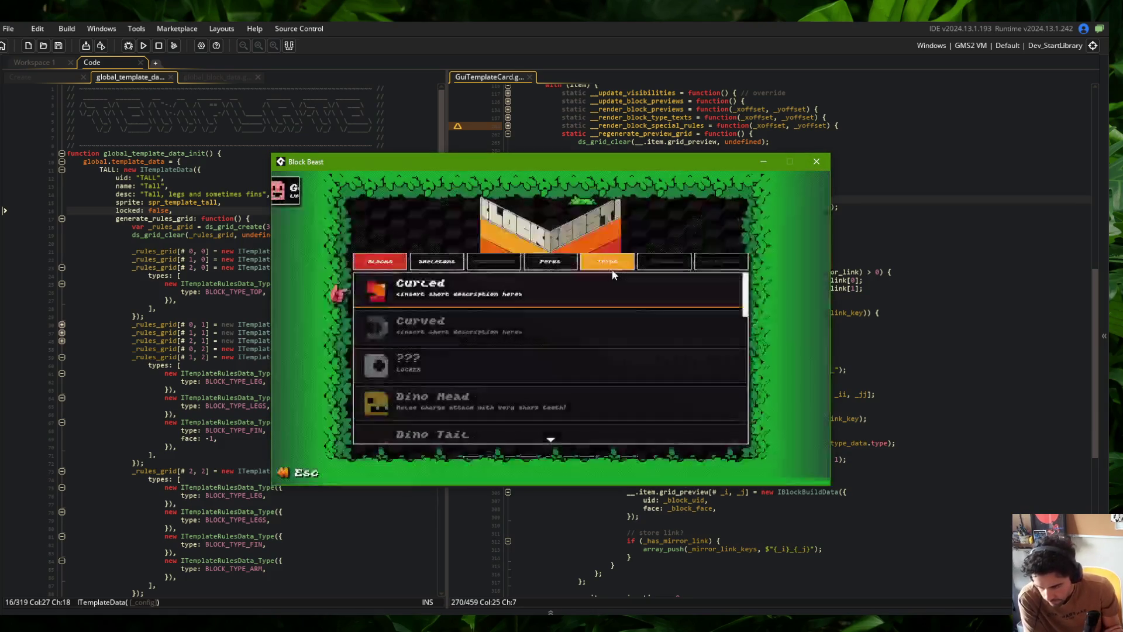
# Open the Tall skeleton, enable its creature preview, and hide the skeleton lines and part labels
pyautogui.click(437, 265)
pyautogui.click(552, 322)
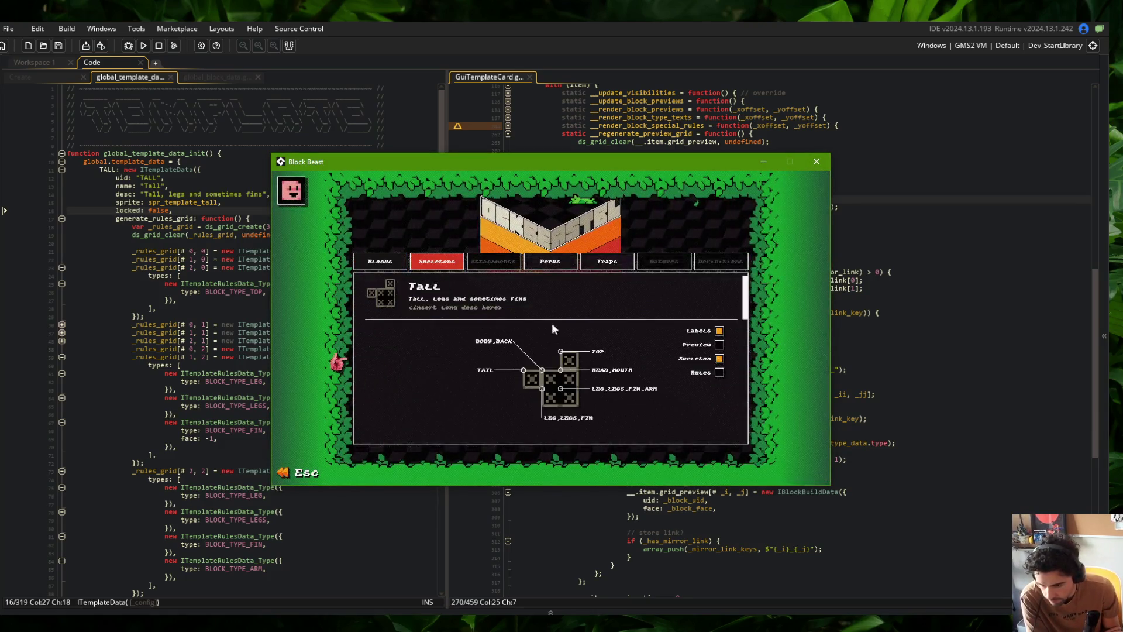
pyautogui.click(719, 345)
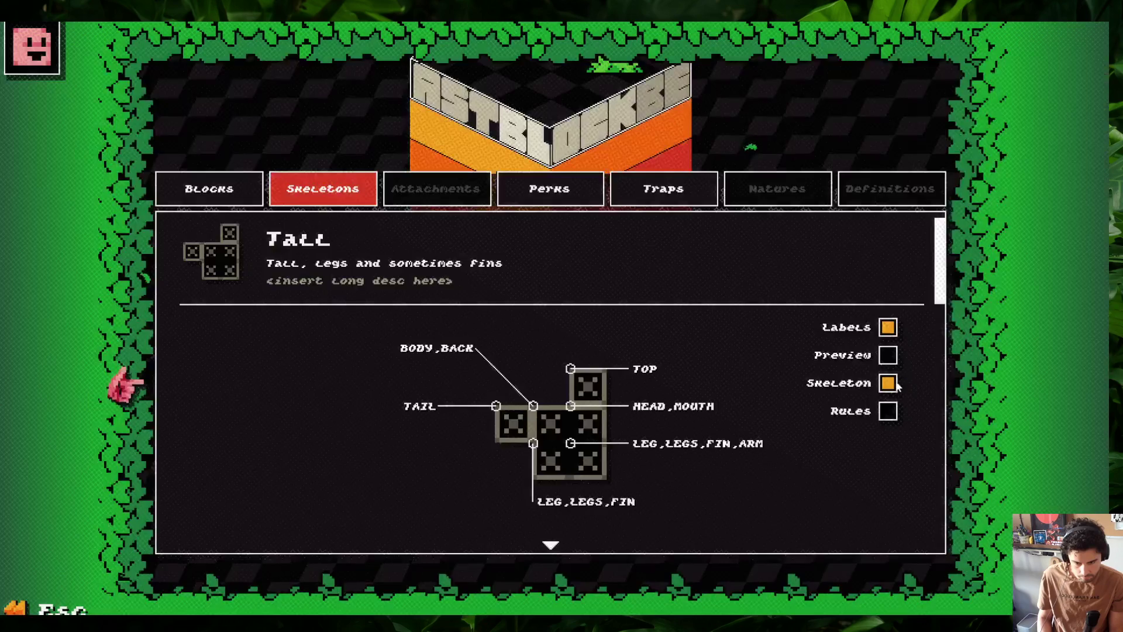
pyautogui.click(888, 383)
pyautogui.click(888, 327)
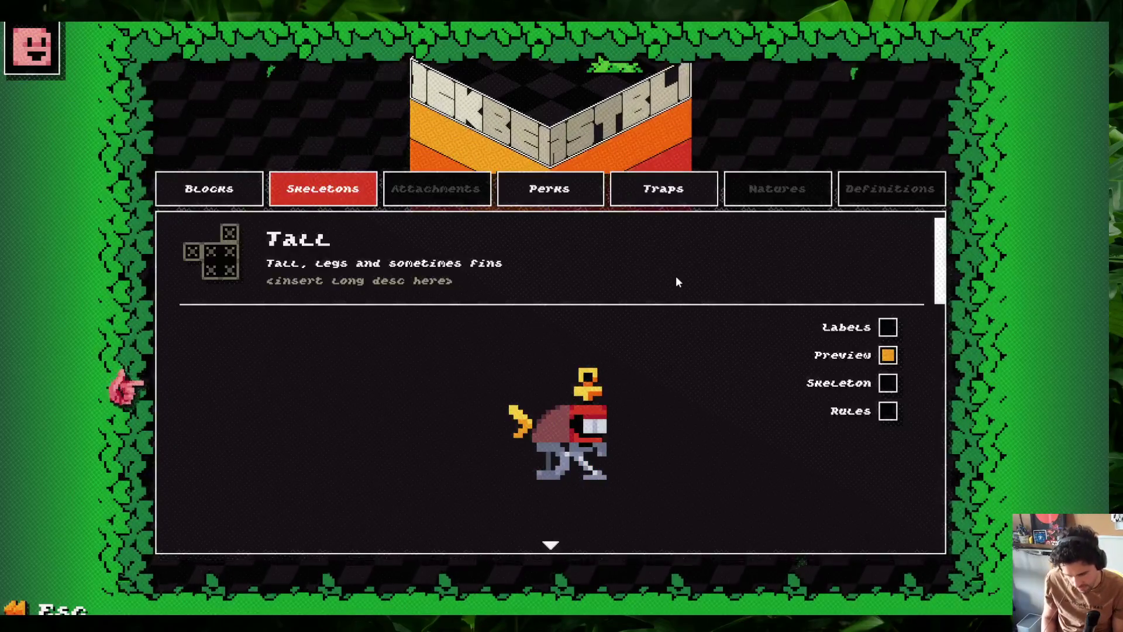
# Collapse Tall, open the Tree skeleton, and hide its skeleton lines and part labels
pyautogui.click(586, 244)
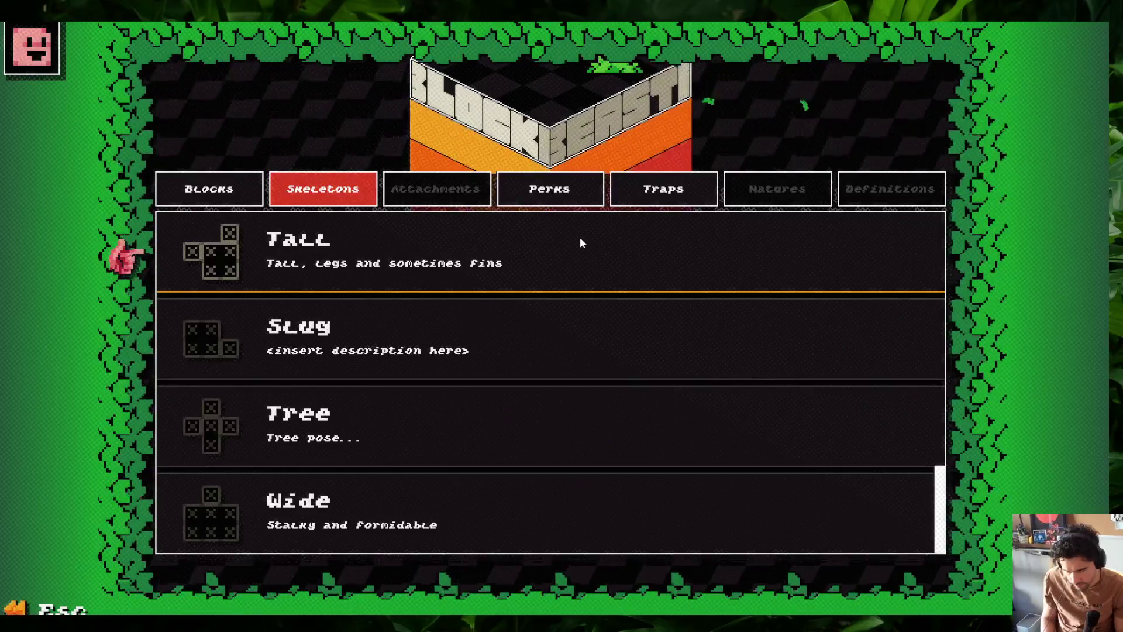
pyautogui.click(402, 431)
pyautogui.click(888, 381)
pyautogui.click(887, 326)
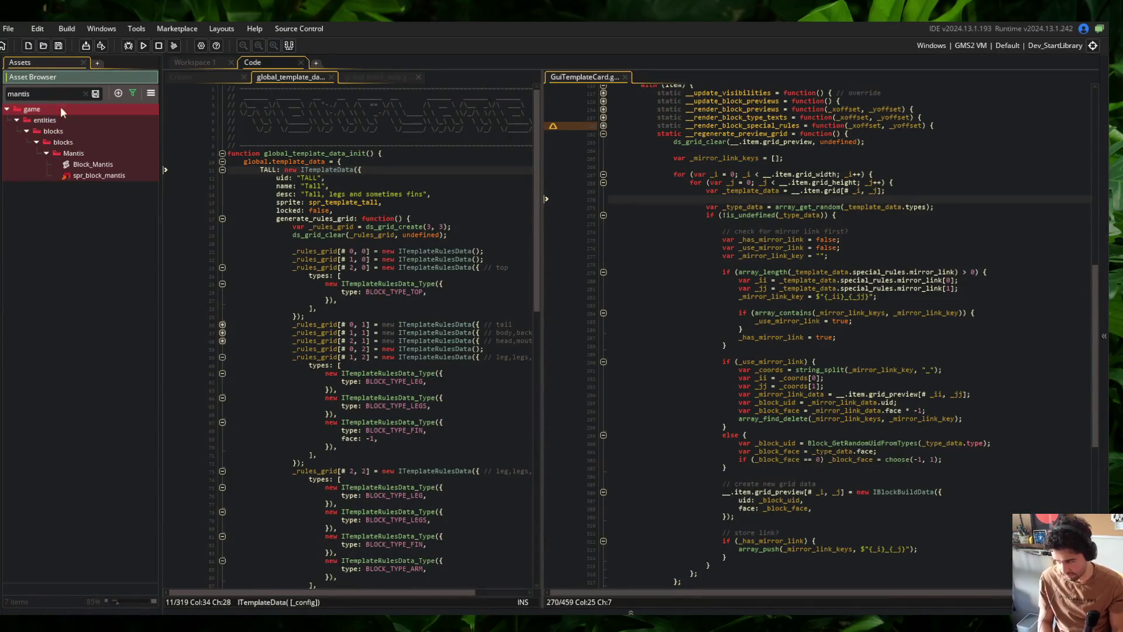
# Delete the Mantis folder and its three assets from the Asset Browser
pyautogui.click(85, 166)
pyautogui.click(85, 94)
pyautogui.click(47, 345)
pyautogui.rightClick(51, 345)
pyautogui.click(88, 428)
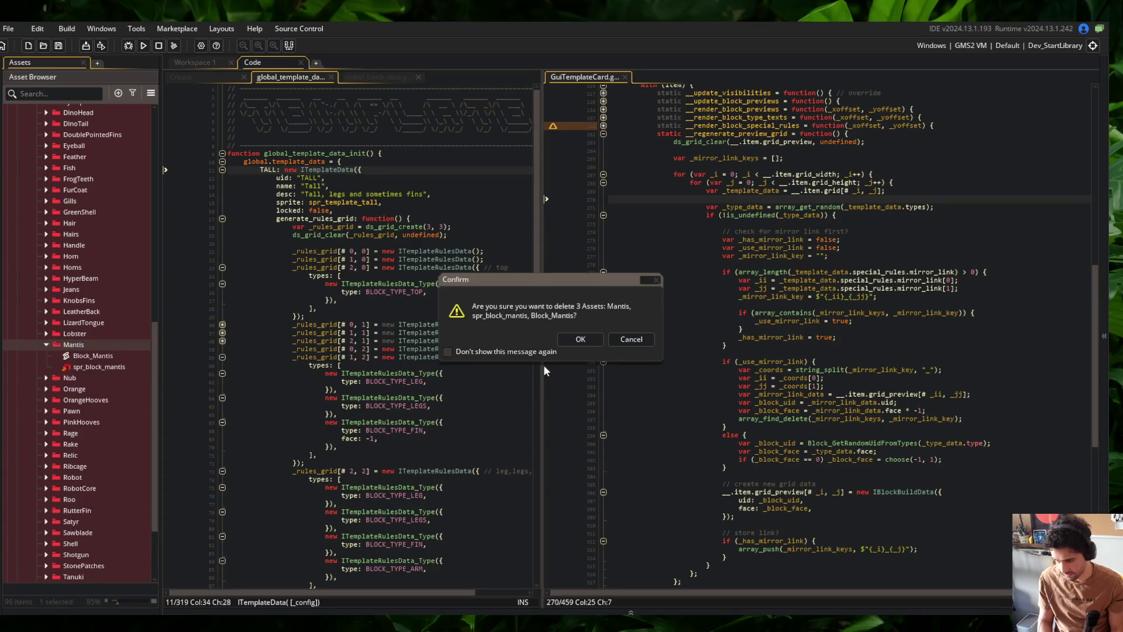
pyautogui.click(581, 339)
# Remove the MANTIS line from the block list in global_block_data
pyautogui.click(376, 77)
pyautogui.click(385, 164)
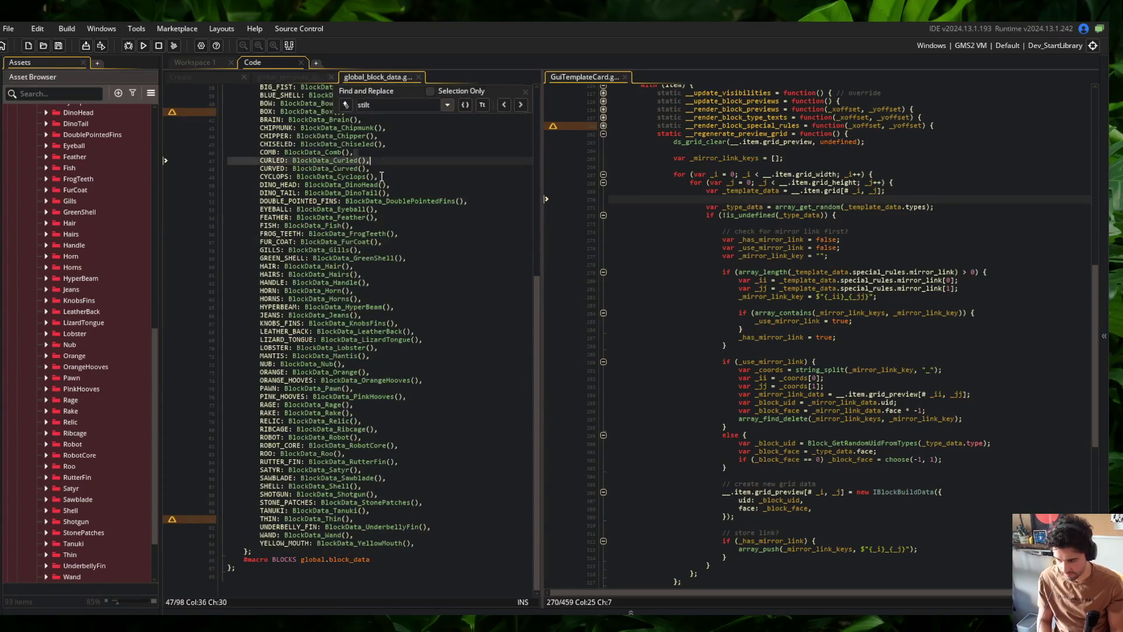
pyautogui.click(324, 355)
pyautogui.hotkey('ctrl', 'd')
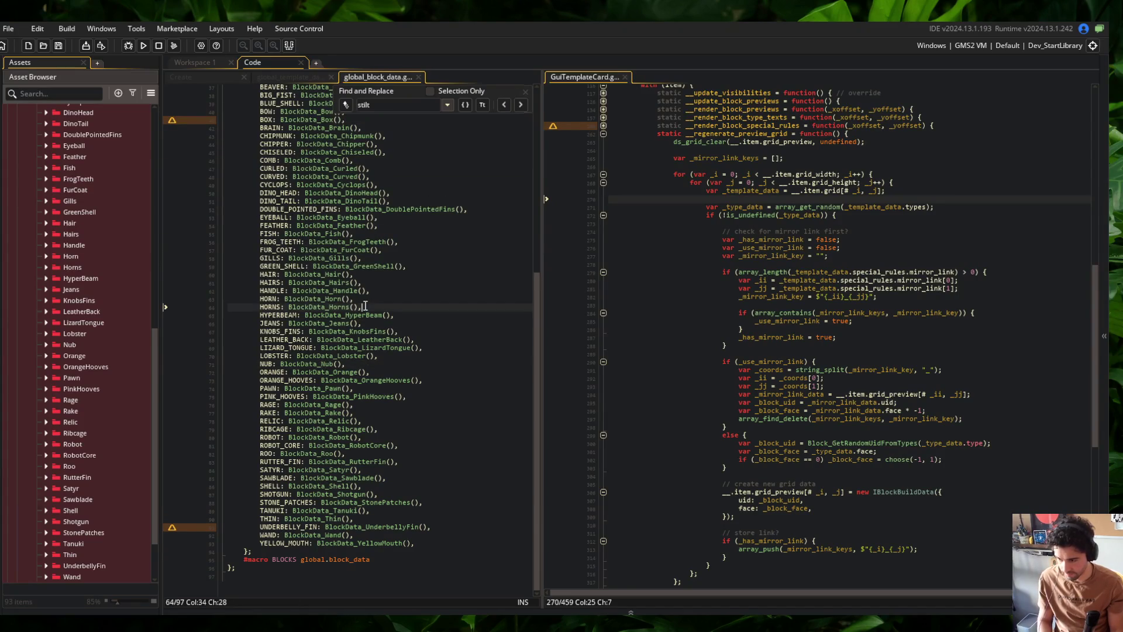
pyautogui.hotkey('alt', 'Tab')
pyautogui.scroll(-1, 575, 278)
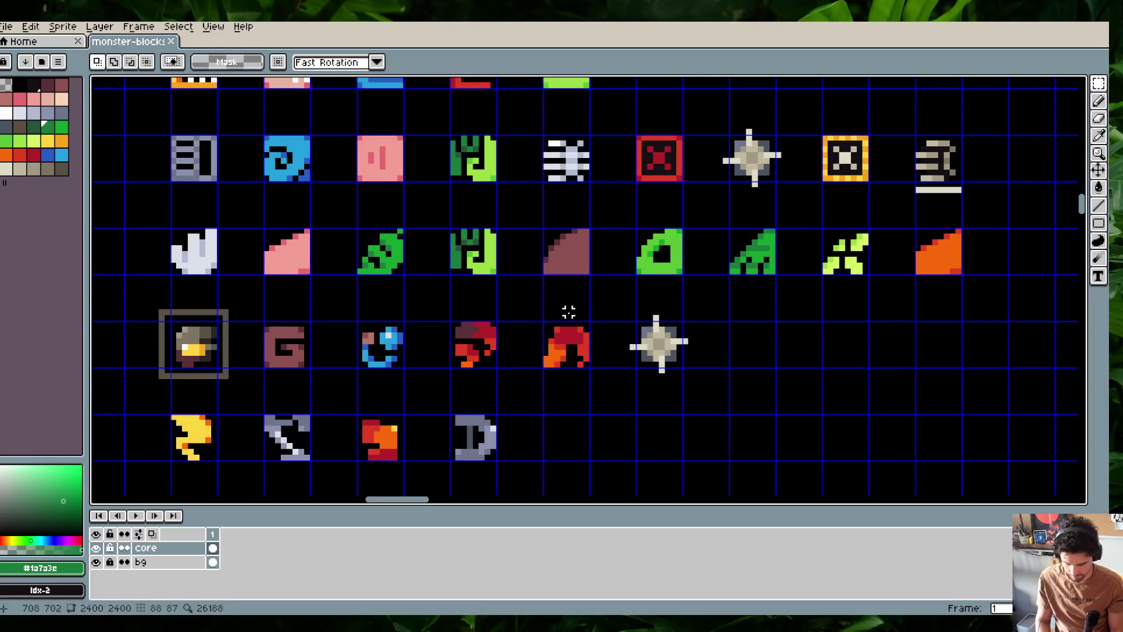
# Erase the red-orange arm-row piece, slide the star piece left into its cell, and save
pyautogui.click(570, 338)
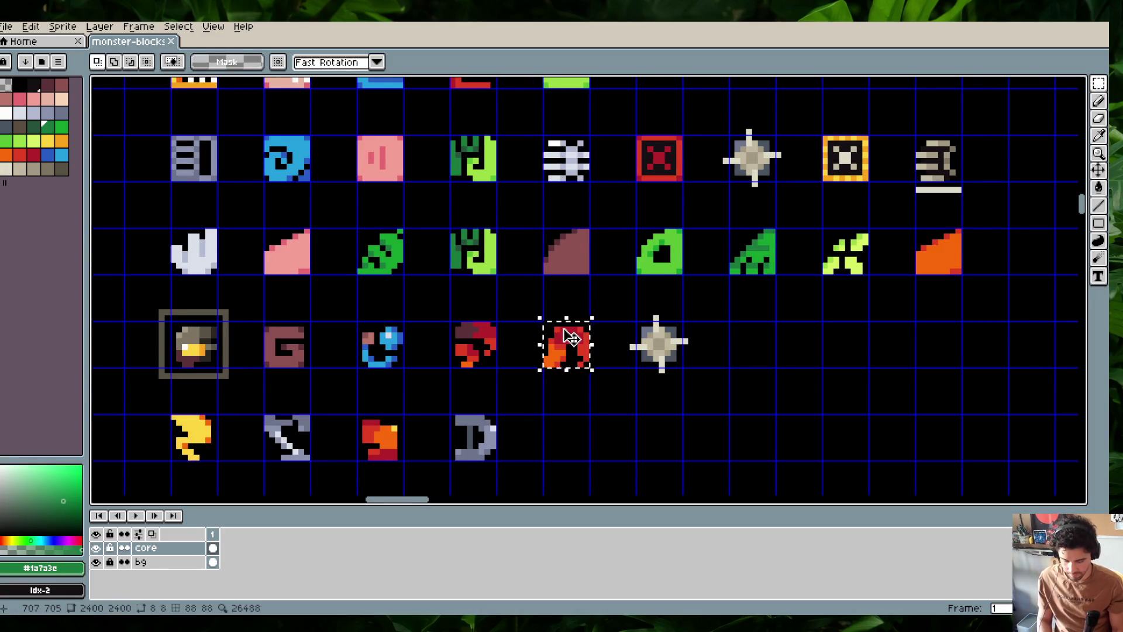
pyautogui.press('Delete')
pyautogui.moveTo(682, 376); pyautogui.dragTo(591, 376)
pyautogui.press('Return')
pyautogui.hotkey('ctrl', 's')
pyautogui.scroll(-3, 656, 358)
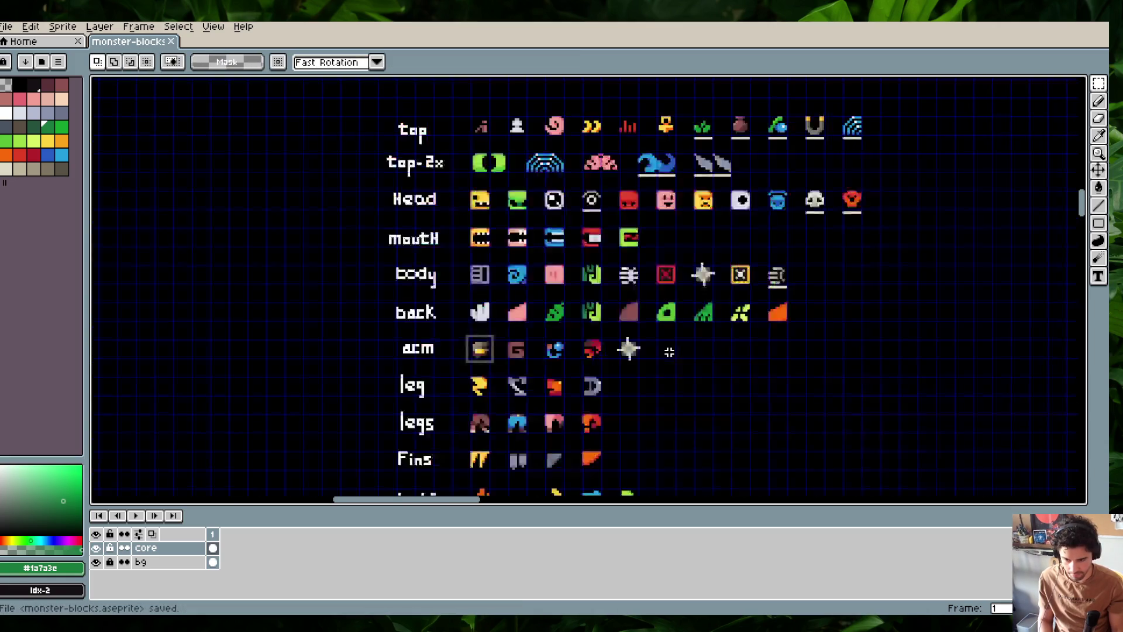
pyautogui.scroll(1, 674, 274)
pyautogui.hscroll(1, 674, 274)
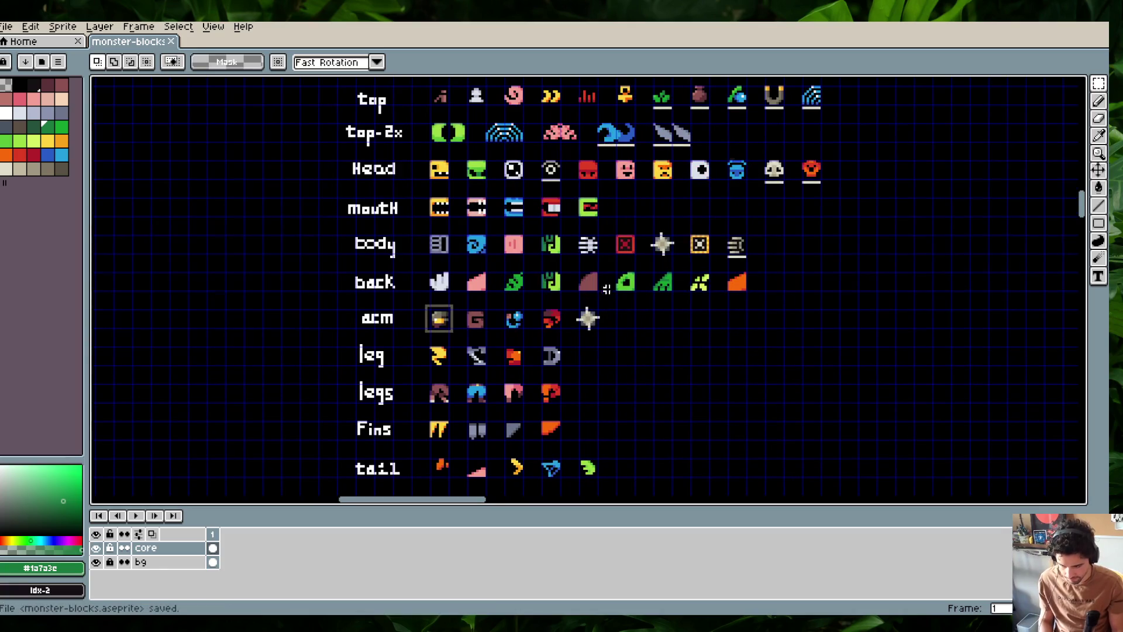
pyautogui.press('alt')
pyautogui.scroll(-2, 662, 284)
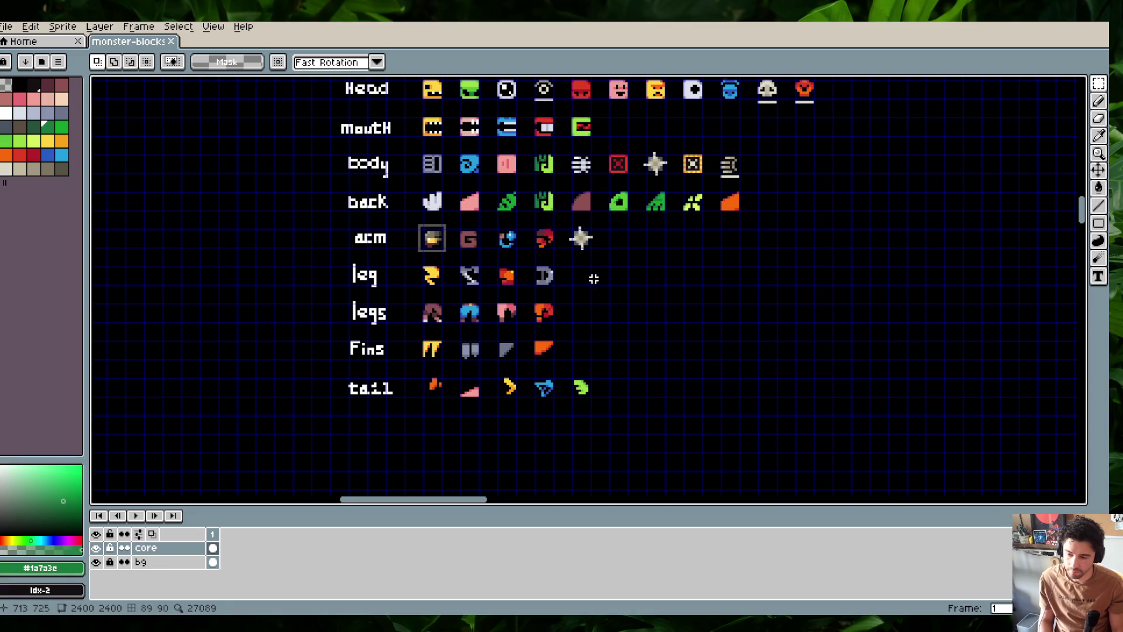
pyautogui.scroll(1, 593, 279)
# Move the yellow fin's left prong one pixel right and save the sheet
pyautogui.press('alt')
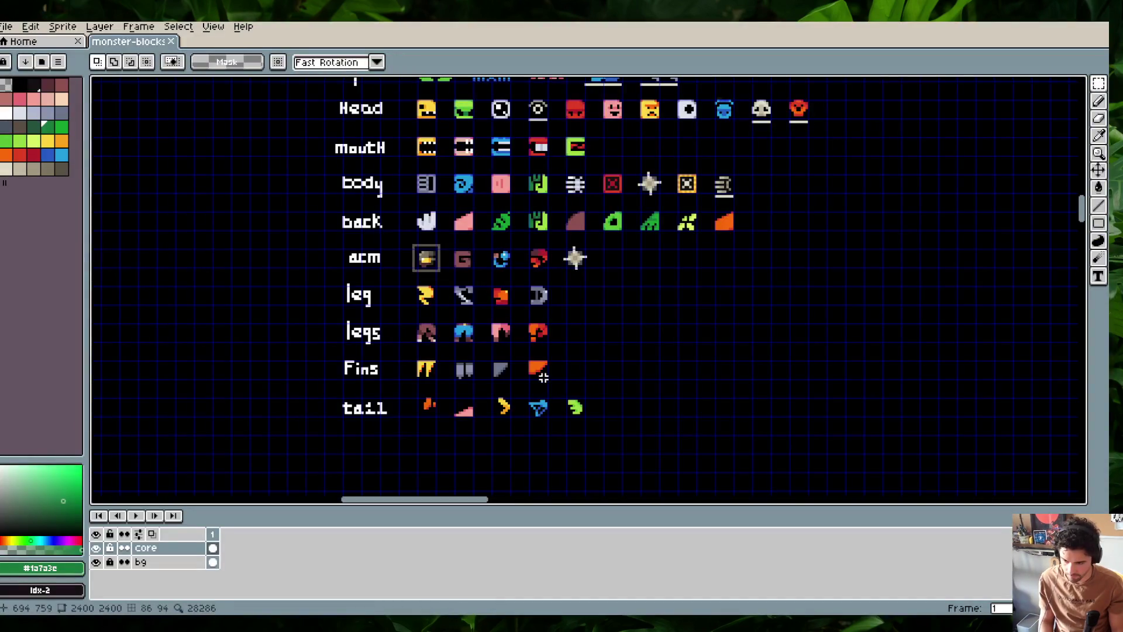
pyautogui.moveTo(544, 378); pyautogui.dragTo(547, 374)
pyautogui.scroll(2, 409, 357)
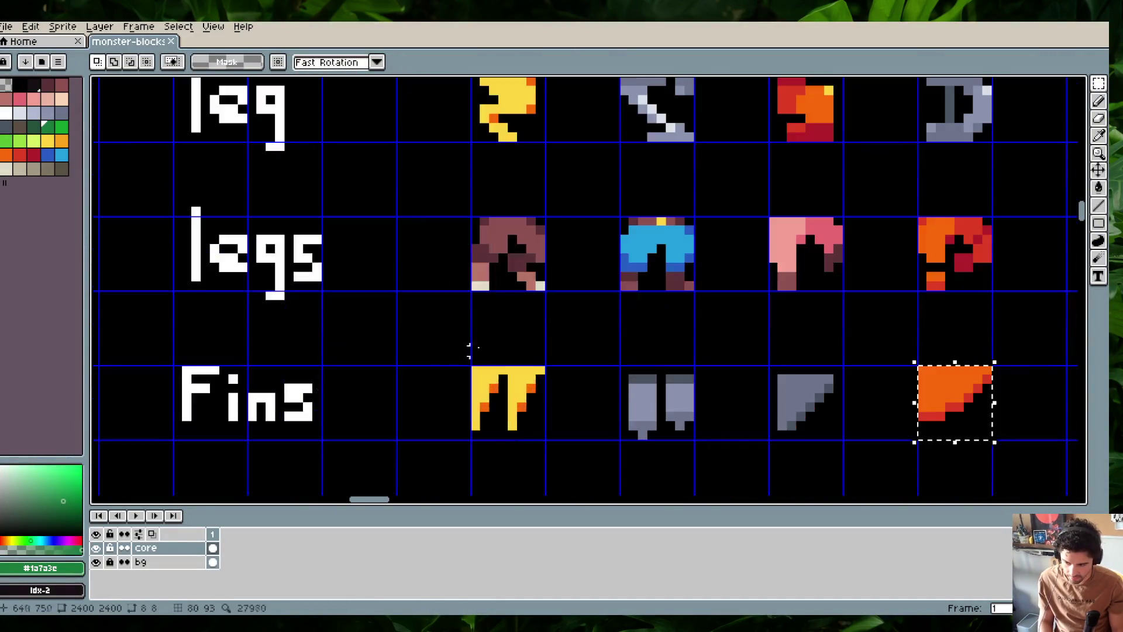
pyautogui.moveTo(472, 354); pyautogui.dragTo(501, 442)
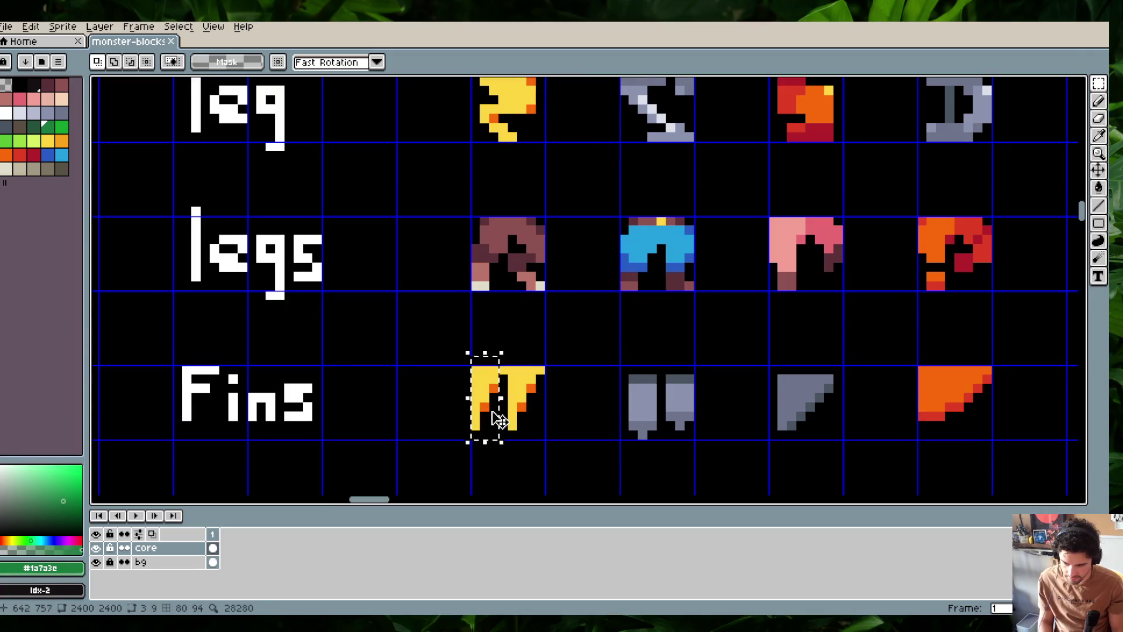
pyautogui.press('Right')
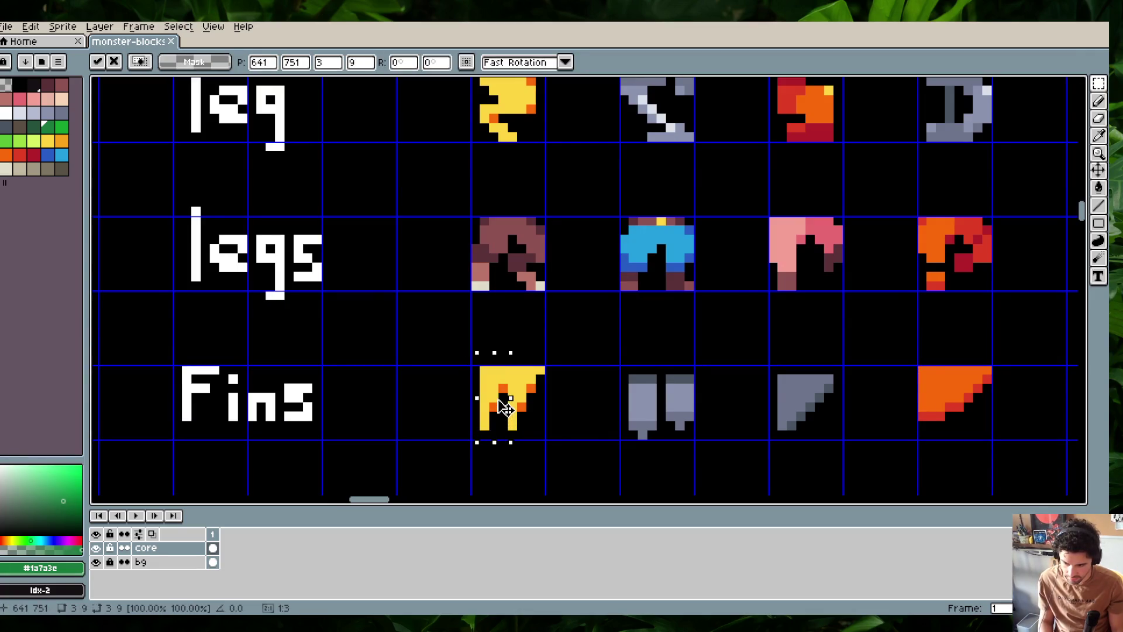
pyautogui.hotkey('ctrl', 's')
pyautogui.scroll(-1, 468, 312)
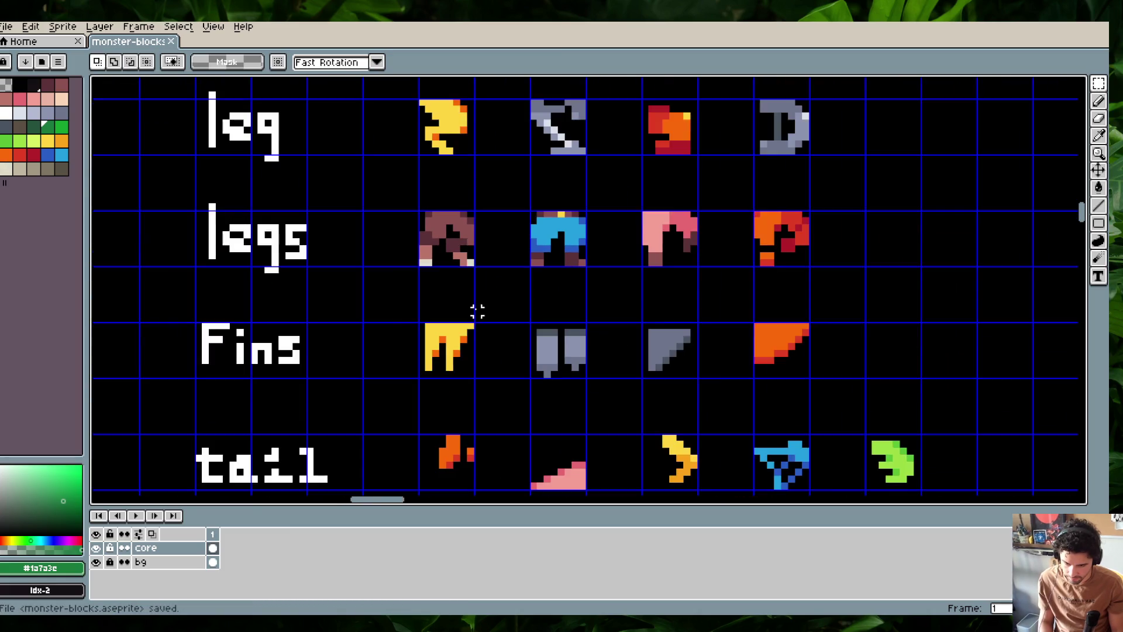
pyautogui.scroll(-1, 483, 312)
pyautogui.hotkey('alt', 'Tab')
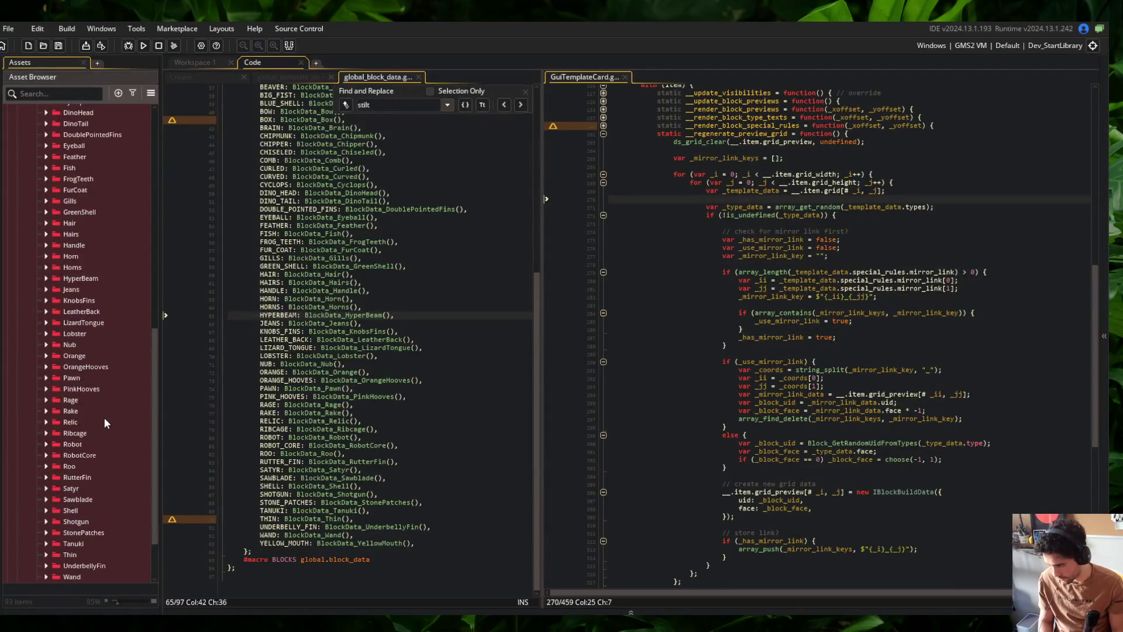
# In spr_block_double_pointed_fins, move the left half of the image one pixel right
pyautogui.scroll(10, 95, 384)
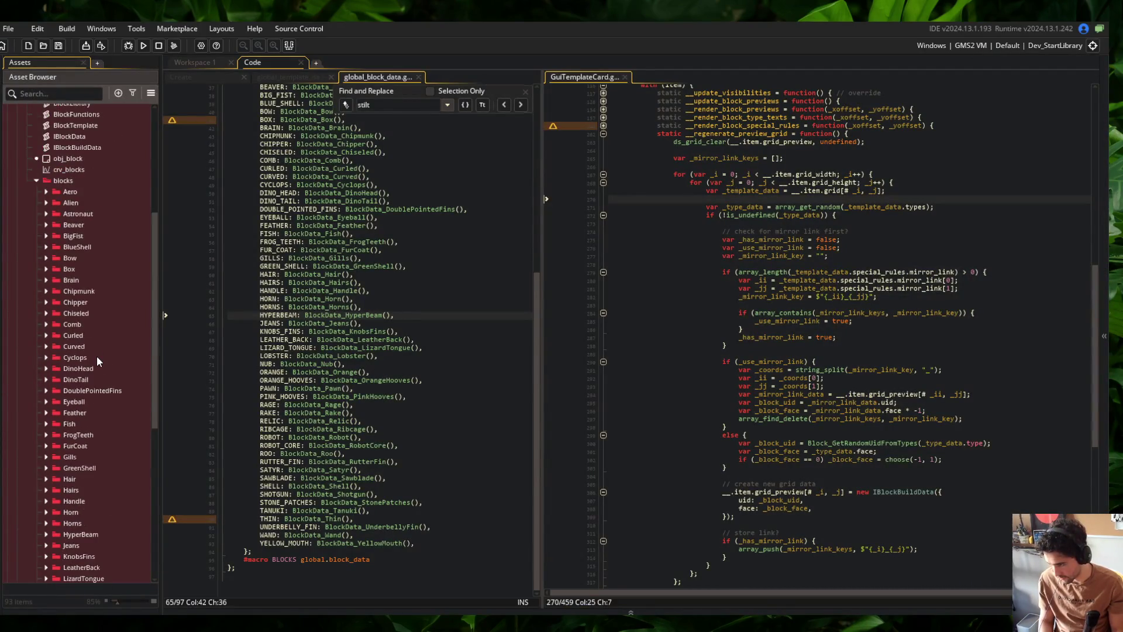
pyautogui.doubleClick(77, 390)
pyautogui.doubleClick(78, 411)
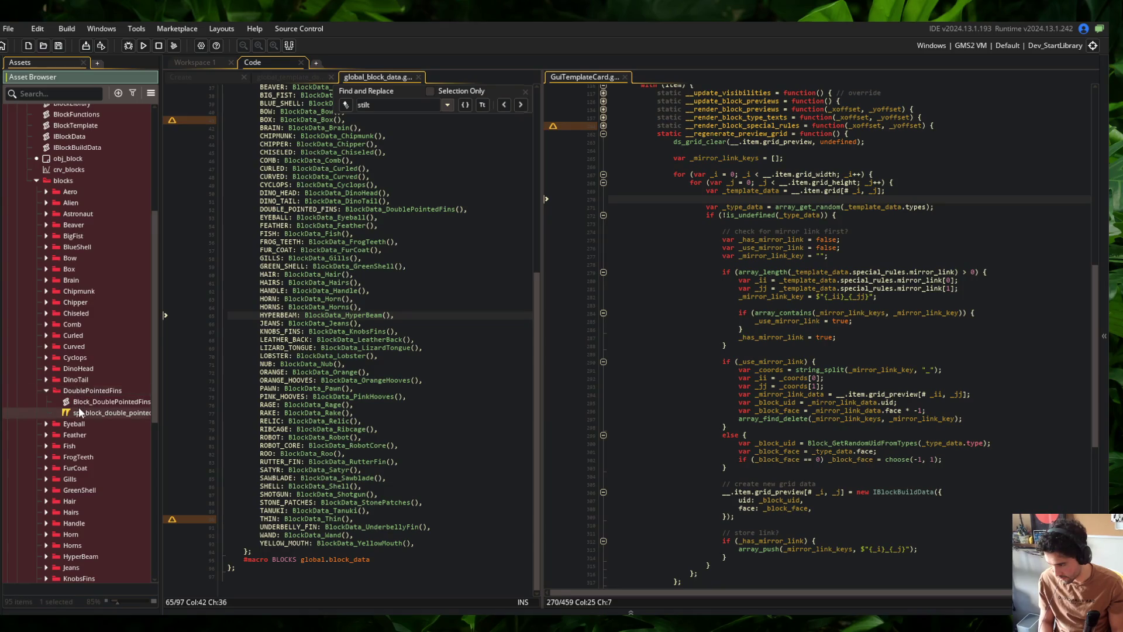
pyautogui.click(479, 214)
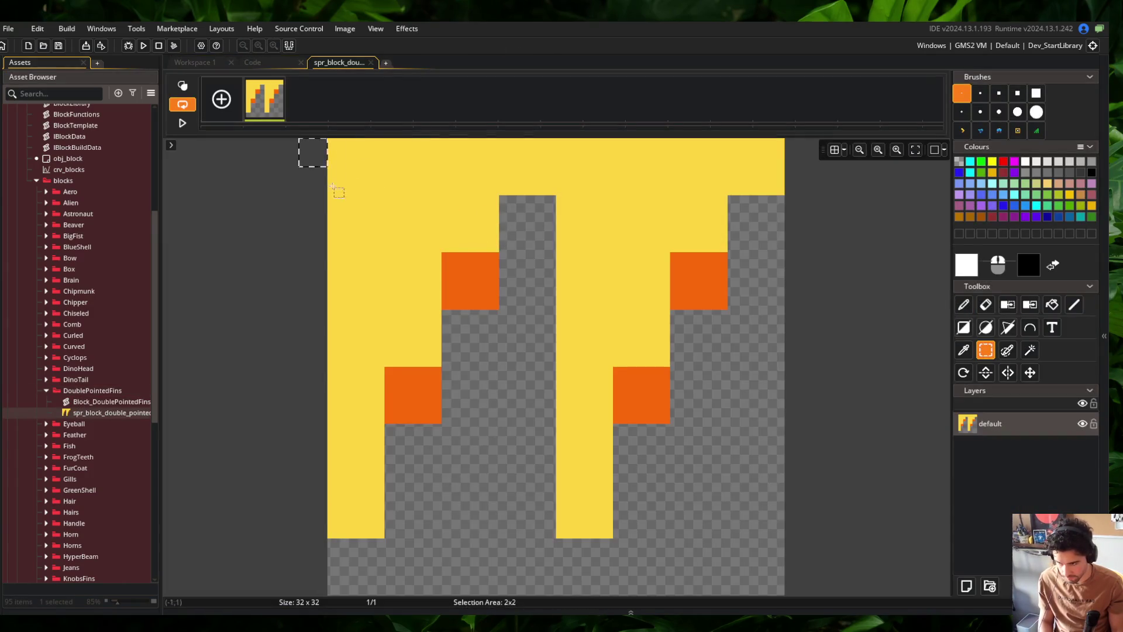
pyautogui.moveTo(319, 169); pyautogui.dragTo(499, 550)
pyautogui.moveTo(472, 509); pyautogui.dragTo(518, 501)
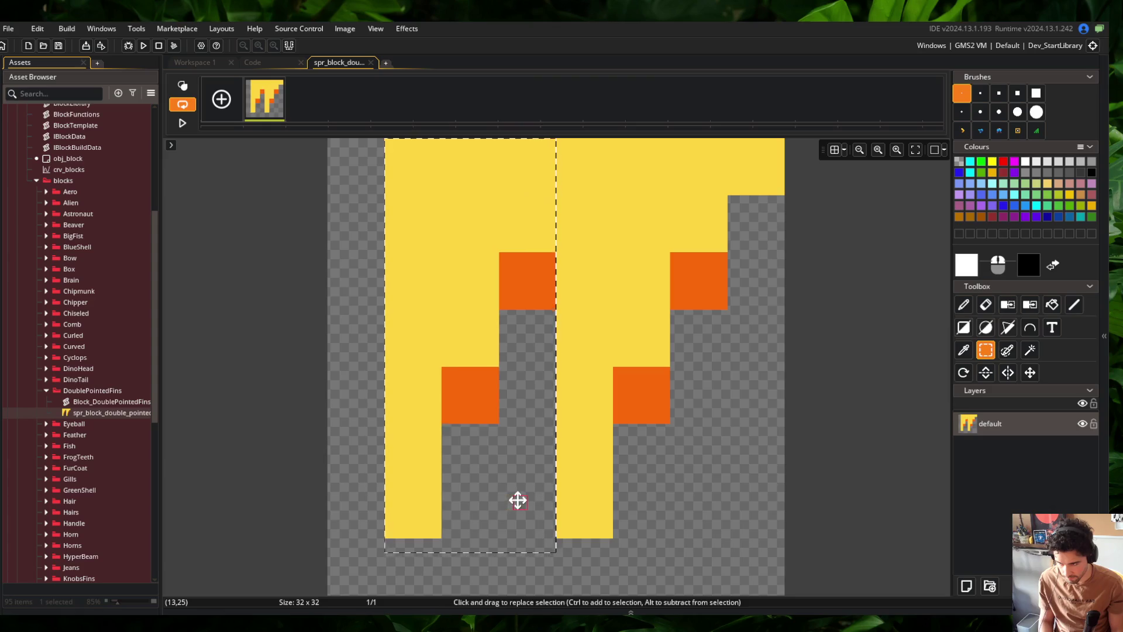
pyautogui.click(310, 310)
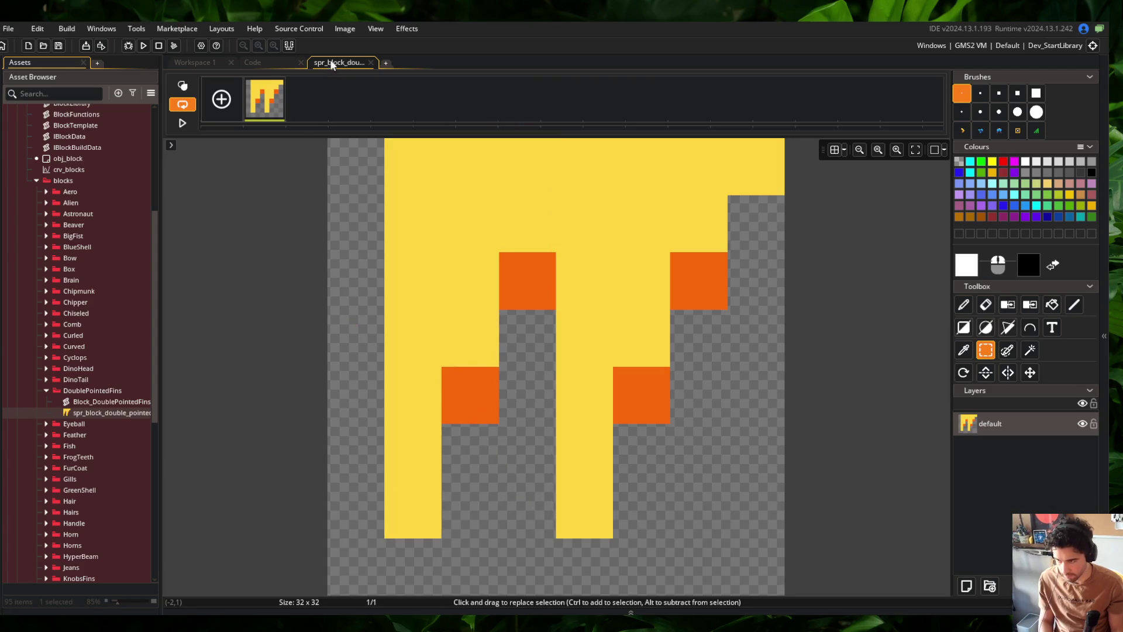
# Close the image editor and start a test run of the game
pyautogui.middleClick(332, 64)
pyautogui.click(143, 46)
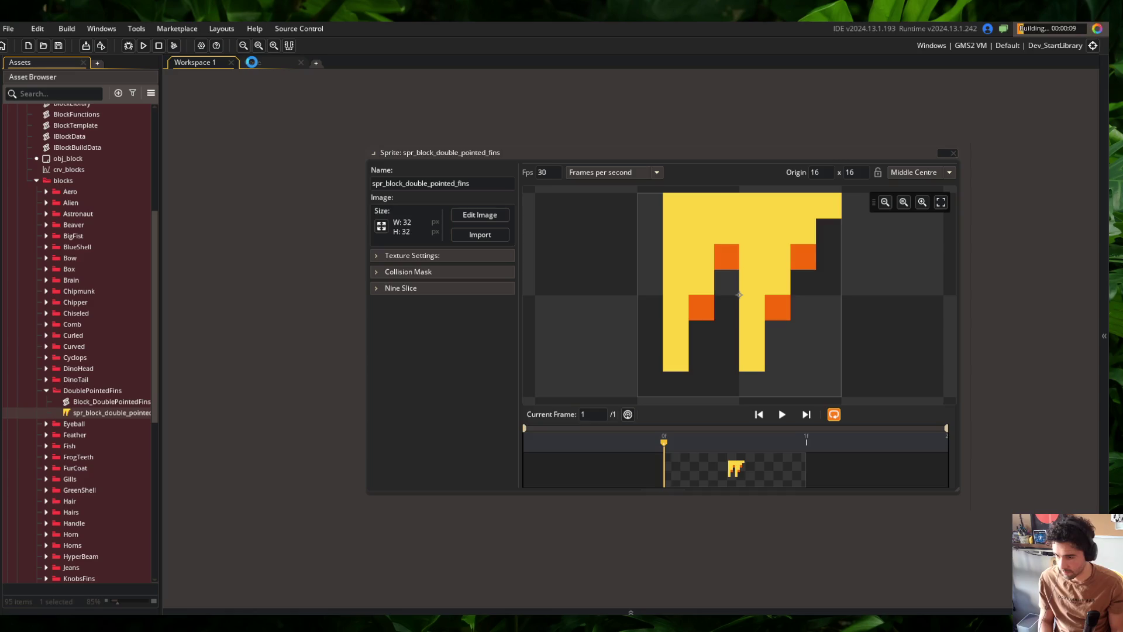
pyautogui.doubleClick(439, 152)
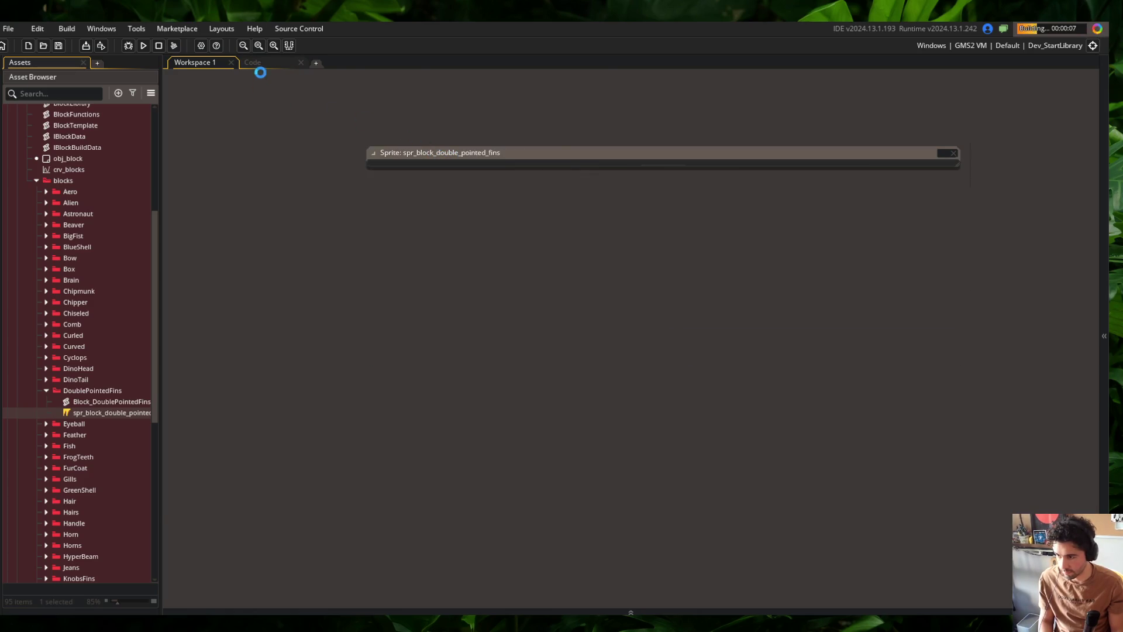
# Close the global_block_data script tab
pyautogui.click(254, 63)
pyautogui.click(305, 201)
pyautogui.middleClick(377, 74)
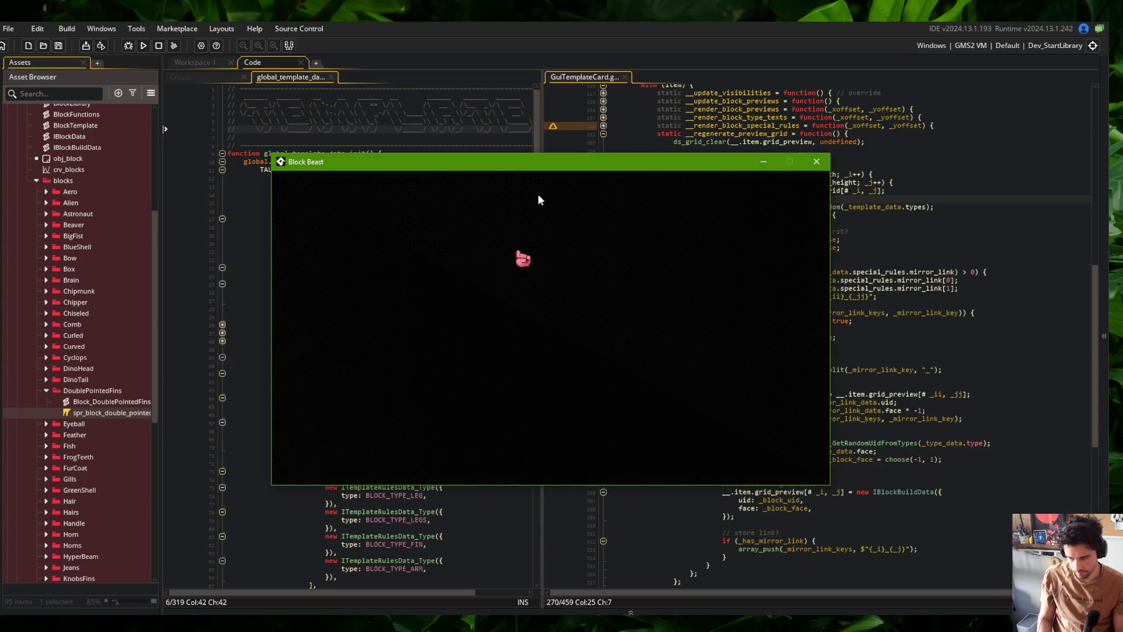
# View the Wide skeleton with block preview in the game, then the Tall skeleton
pyautogui.click(437, 251)
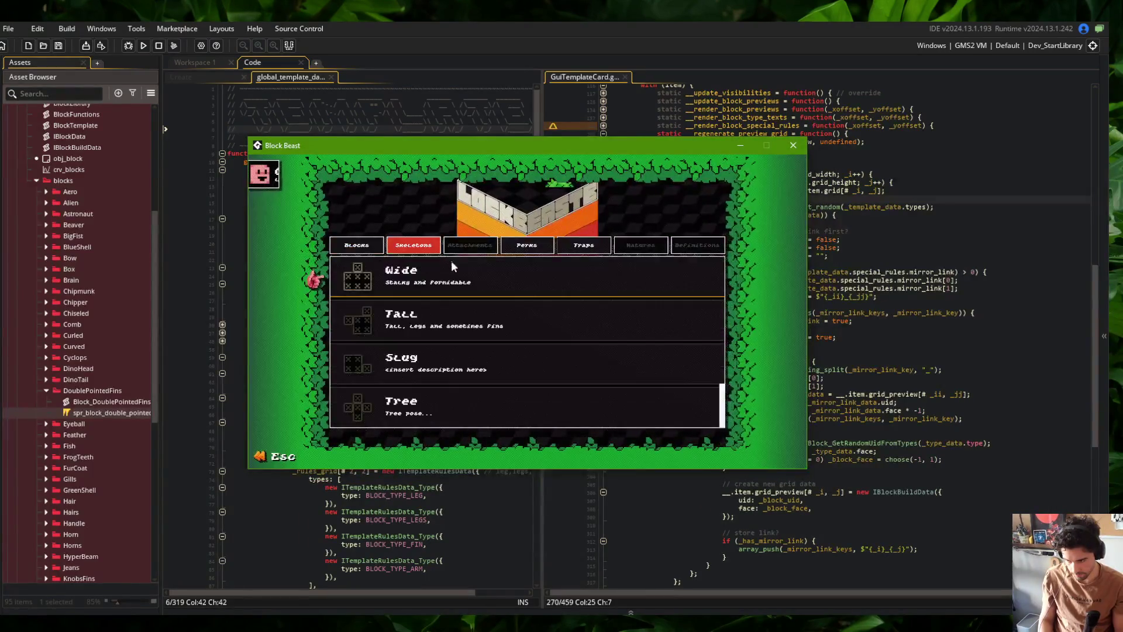
pyautogui.click(458, 276)
pyautogui.click(696, 328)
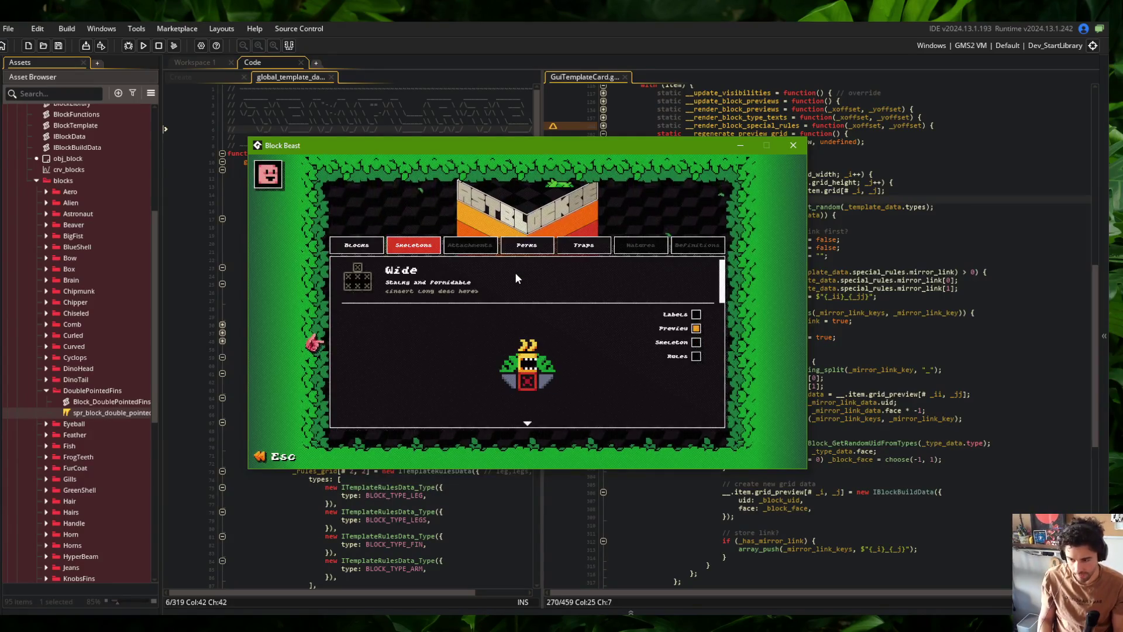
pyautogui.click(445, 279)
pyautogui.click(434, 329)
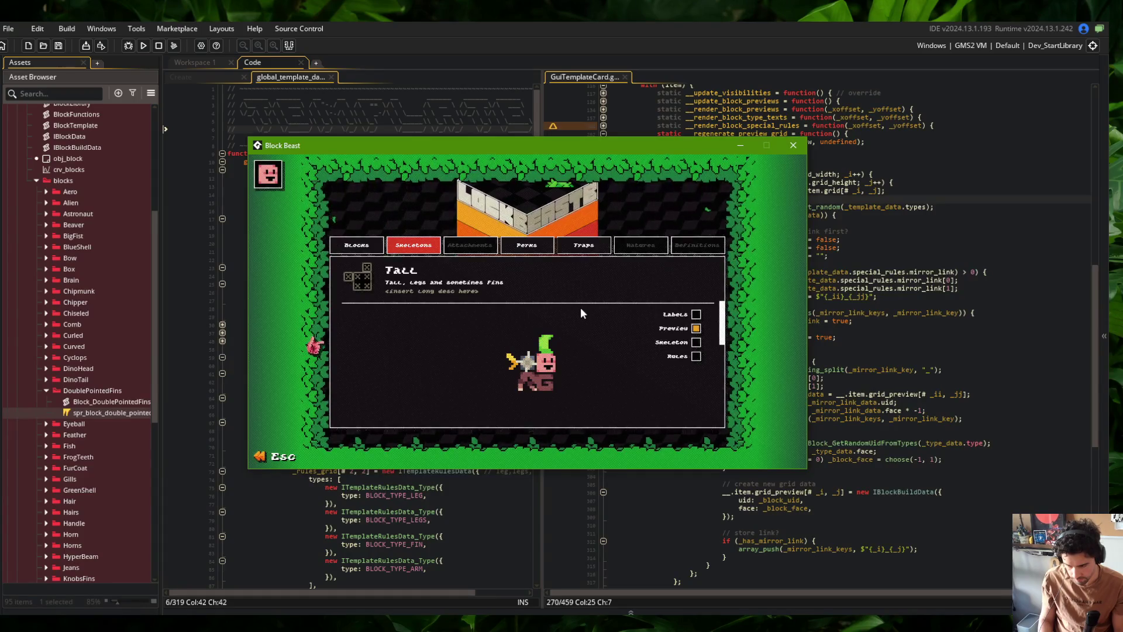
pyautogui.click(475, 109)
pyautogui.hotkey('alt', 'Tab')
pyautogui.hotkey('alt', 'Tab')
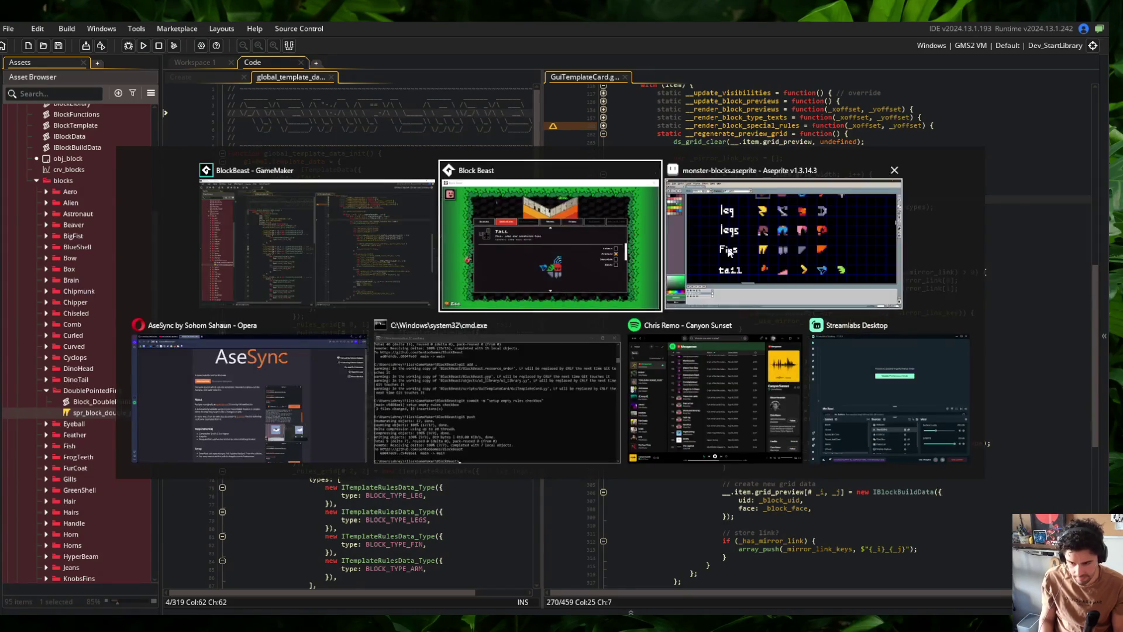
# Select the G-shaped fist tile in the arm row and flip it horizontally with Shift+H
pyautogui.scroll(-2, 501, 267)
pyautogui.scroll(2, 502, 267)
pyautogui.moveTo(502, 267); pyautogui.dragTo(522, 269)
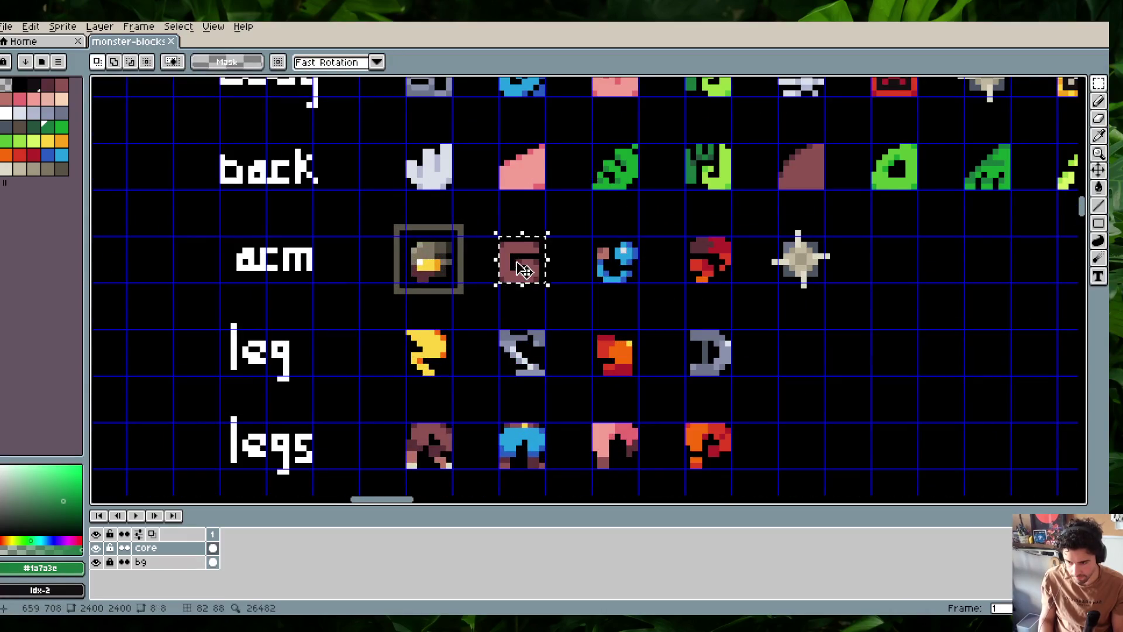
pyautogui.hotkey('shift', 'h')
pyautogui.click(536, 297)
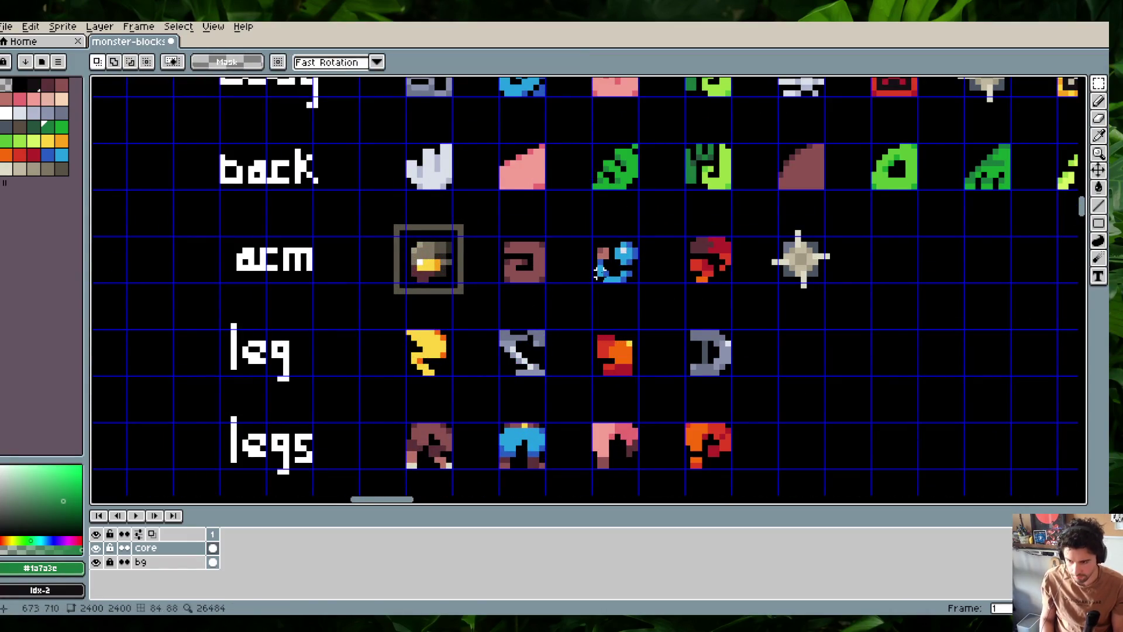
pyautogui.hotkey('alt', 'Tab')
pyautogui.scroll(-4, 67, 381)
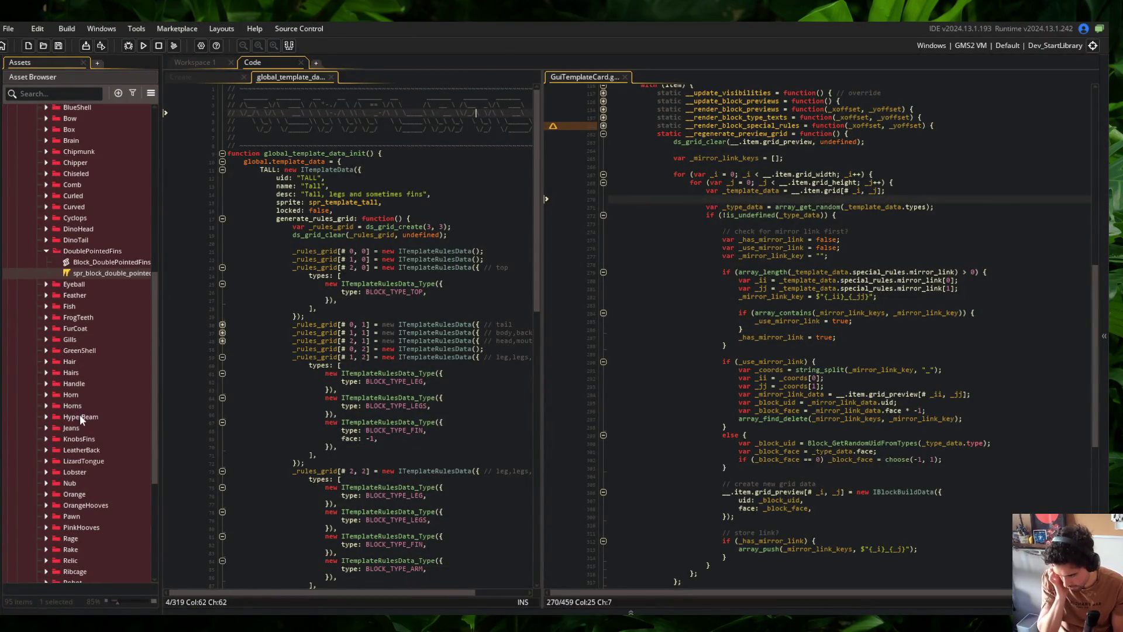
# Mirror all frames of spr_block_big_fist horizontally and close the image editor
pyautogui.scroll(2, 68, 286)
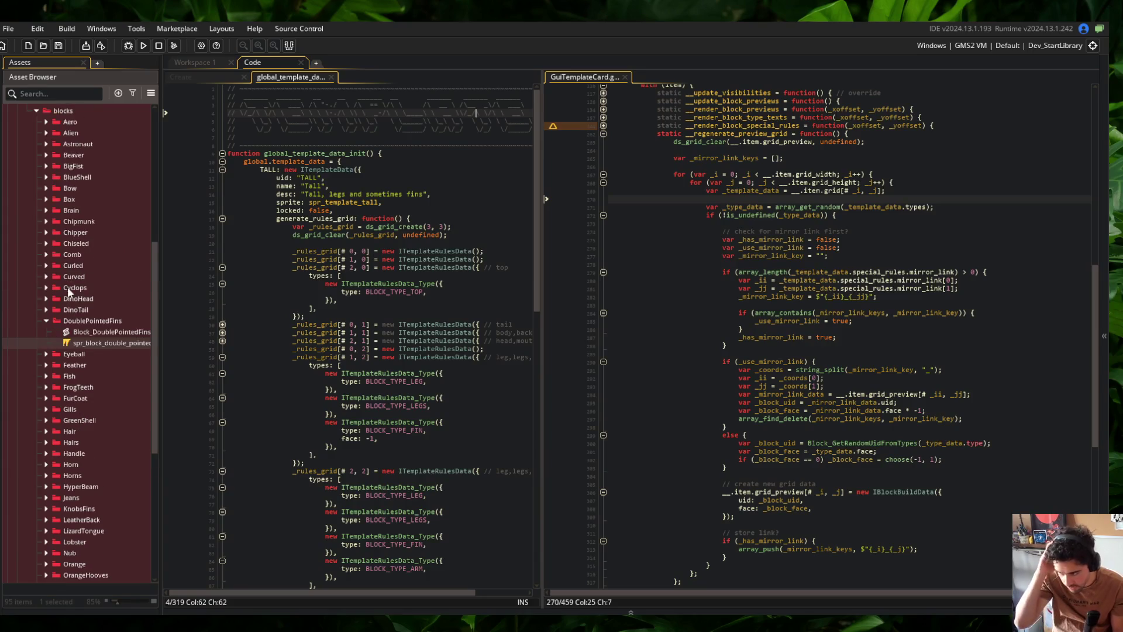
pyautogui.doubleClick(73, 166)
pyautogui.doubleClick(98, 176)
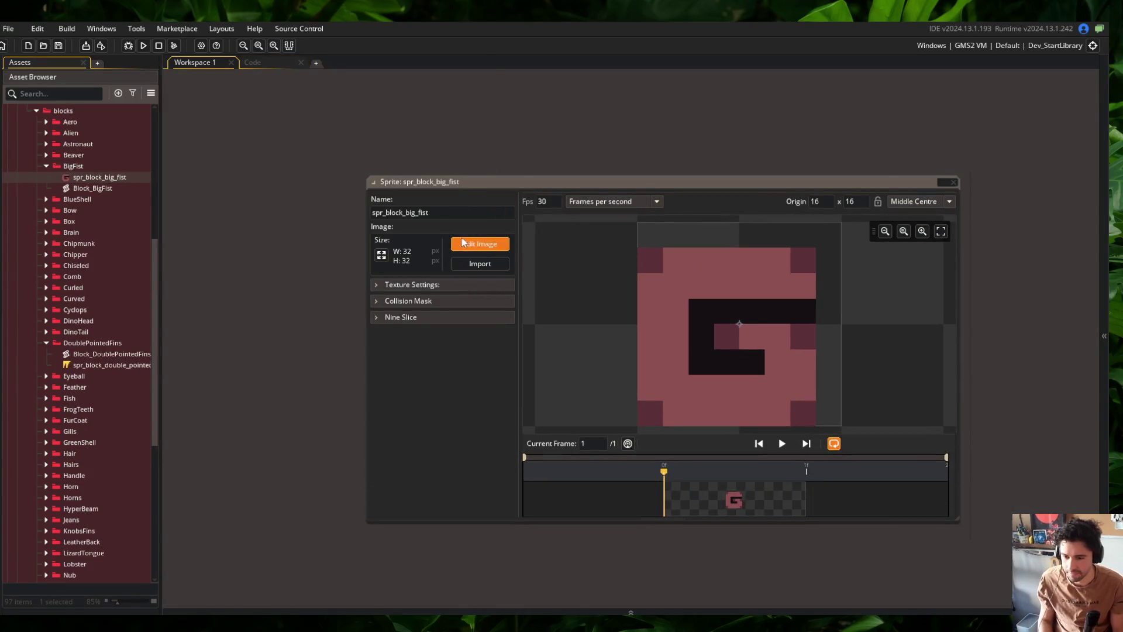
pyautogui.click(463, 243)
pyautogui.click(344, 28)
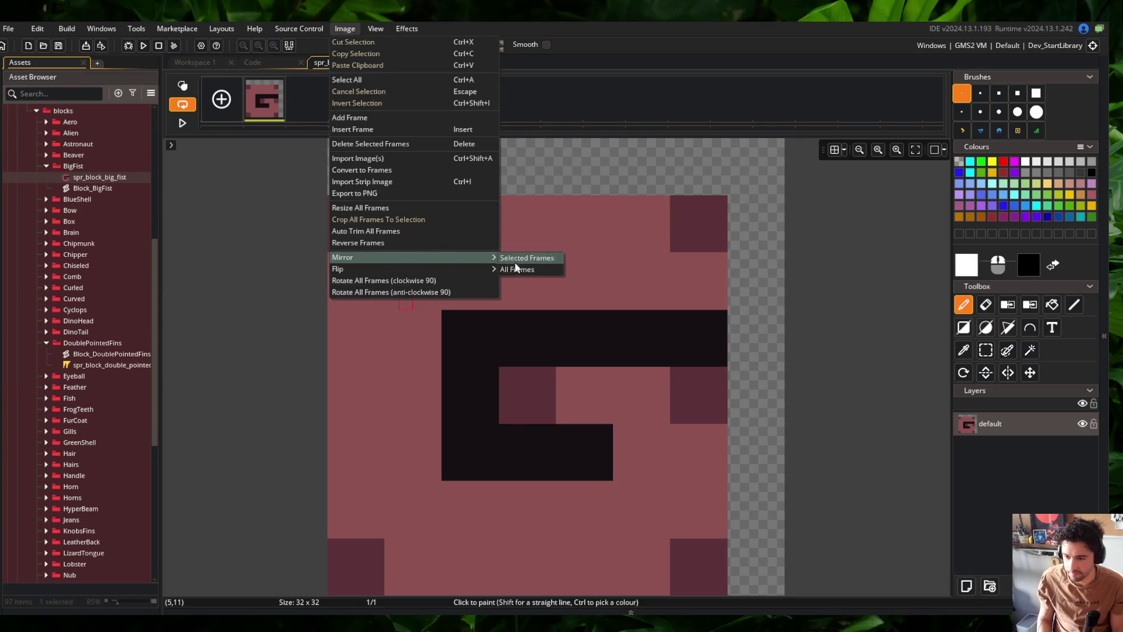
pyautogui.click(513, 262)
pyautogui.middleClick(344, 62)
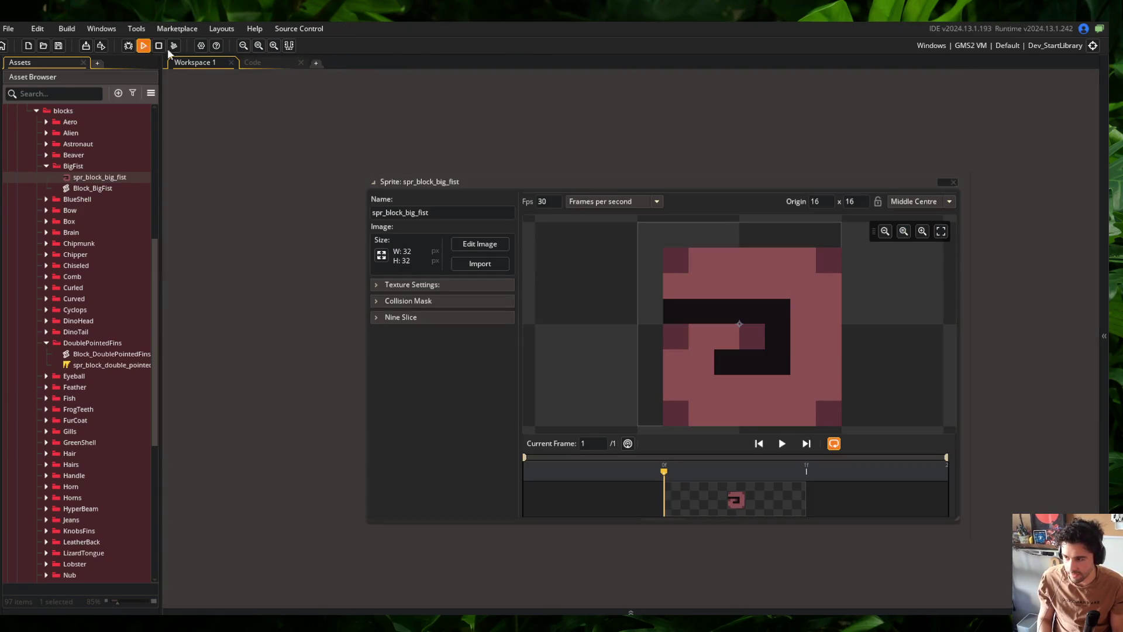
# Launch a new build of the game and close the big fist sprite window
pyautogui.click(255, 61)
pyautogui.click(194, 62)
pyautogui.rightClick(521, 176)
pyautogui.click(545, 187)
pyautogui.click(272, 61)
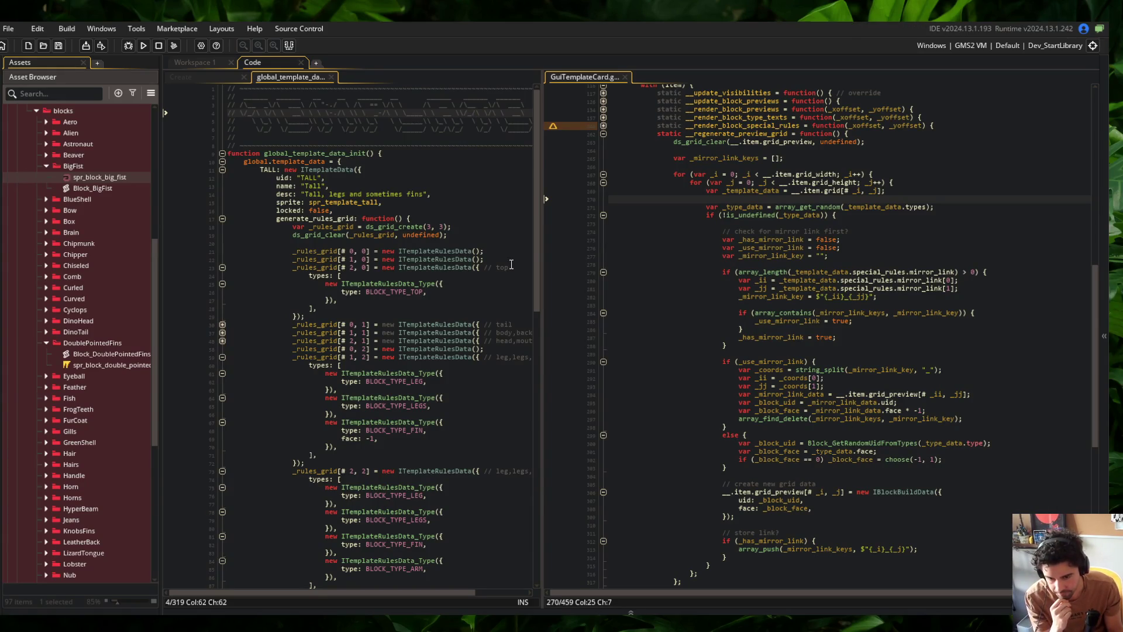
# Preview the Tall skeleton with part labels hidden, then close the game window
pyautogui.click(436, 261)
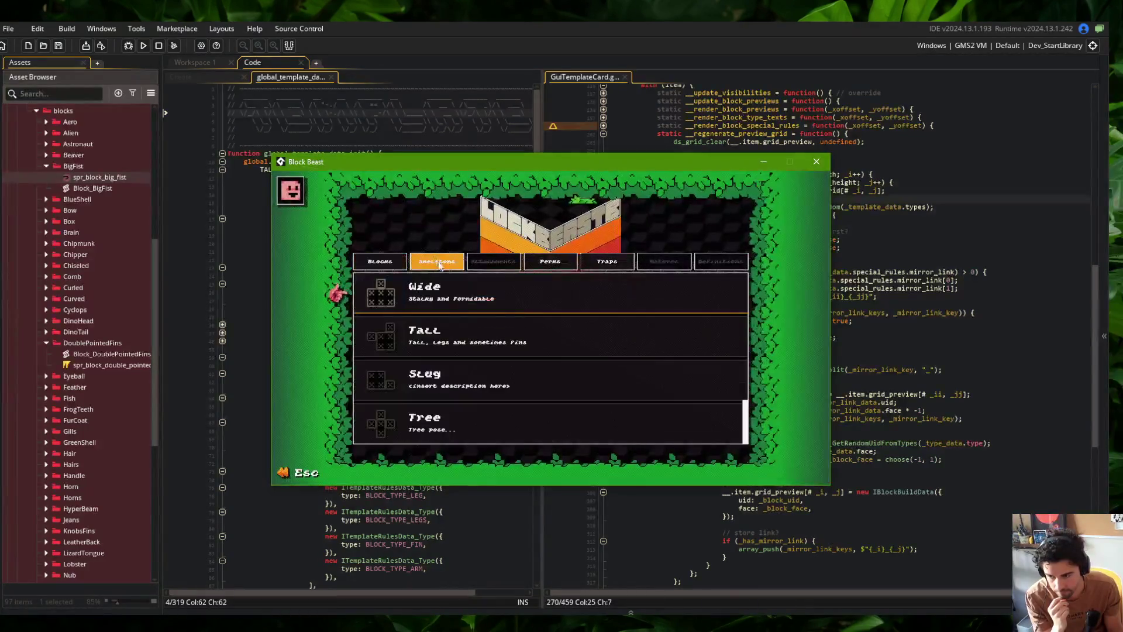
pyautogui.click(491, 334)
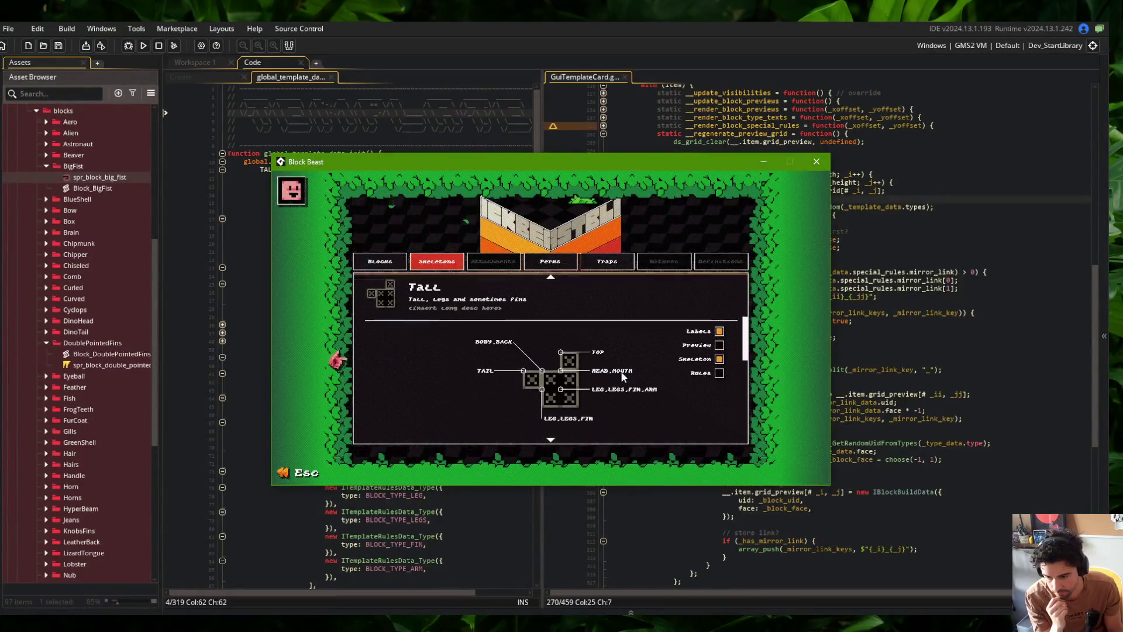
pyautogui.click(719, 331)
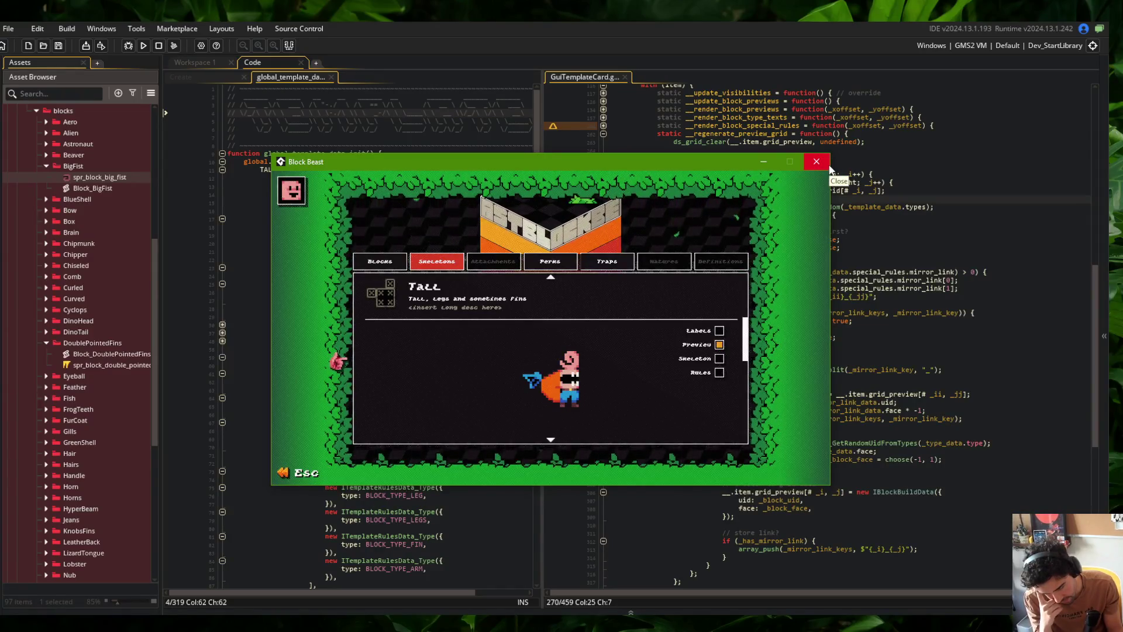
pyautogui.click(817, 161)
# In Aseprite, nudge the orange fin piece one pixel left on the monster sheet
pyautogui.scroll(-2, 517, 299)
pyautogui.scroll(1, 517, 300)
pyautogui.hscroll(2, 702, 281)
pyautogui.scroll(-2, 730, 290)
pyautogui.scroll(-2, 724, 316)
pyautogui.scroll(1, 600, 328)
pyautogui.hscroll(-2, 585, 318)
pyautogui.scroll(1, 611, 324)
pyautogui.moveTo(475, 297); pyautogui.dragTo(614, 435)
pyautogui.moveTo(546, 376); pyautogui.dragTo(531, 376)
pyautogui.click(657, 291)
pyautogui.scroll(-1, 587, 261)
pyautogui.moveTo(588, 261); pyautogui.dragTo(747, 244)
pyautogui.hotkey('alt', 'Tab')
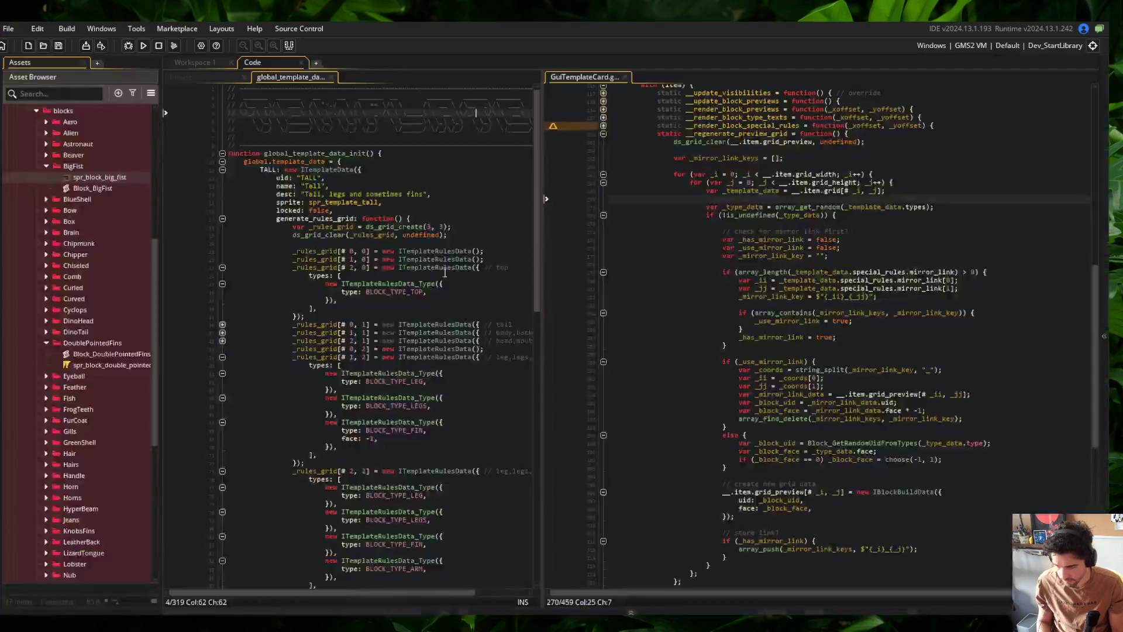
# Shift the spr_block_underbelly_fin staircase edge one pixel left in Edit Image
pyautogui.click(74, 96)
pyautogui.write('und')
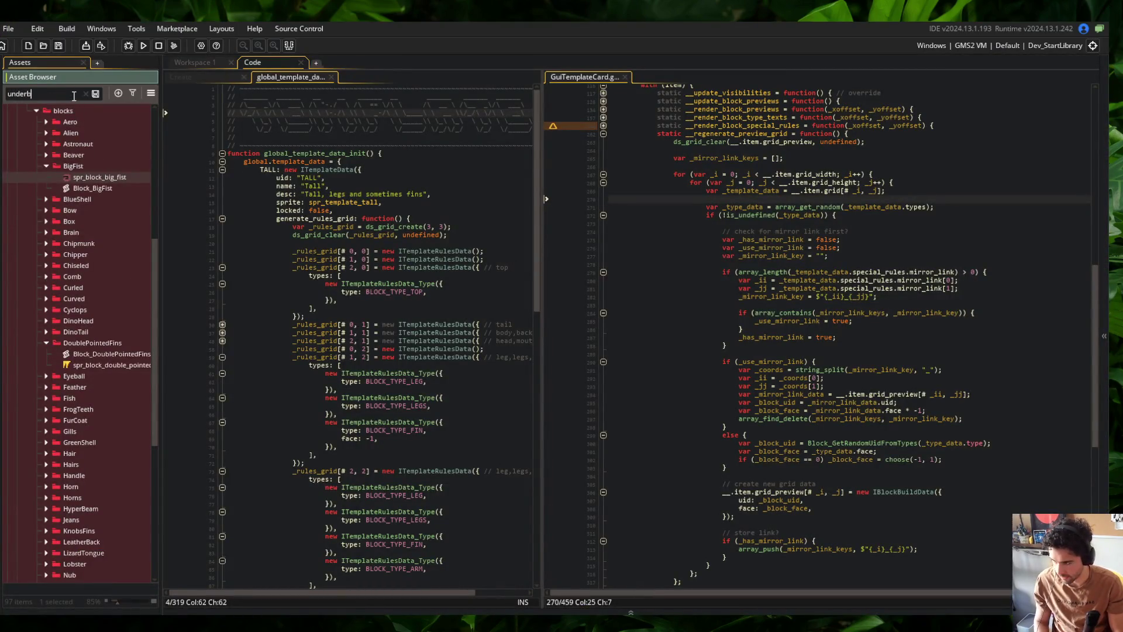
pyautogui.write('erbe')
pyautogui.doubleClick(87, 178)
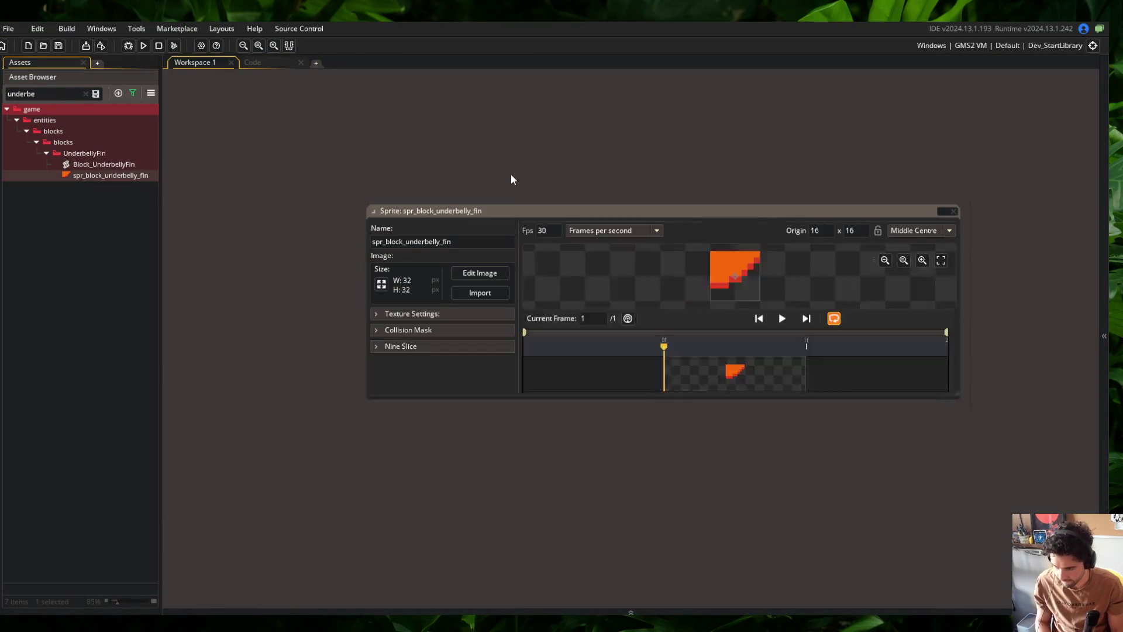
pyautogui.click(490, 275)
pyautogui.moveTo(482, 147)
pyautogui.mouseDown()
pyautogui.moveTo(639, 326)
pyautogui.moveTo(670, 338)
pyautogui.mouseUp()
pyautogui.click(490, 146)
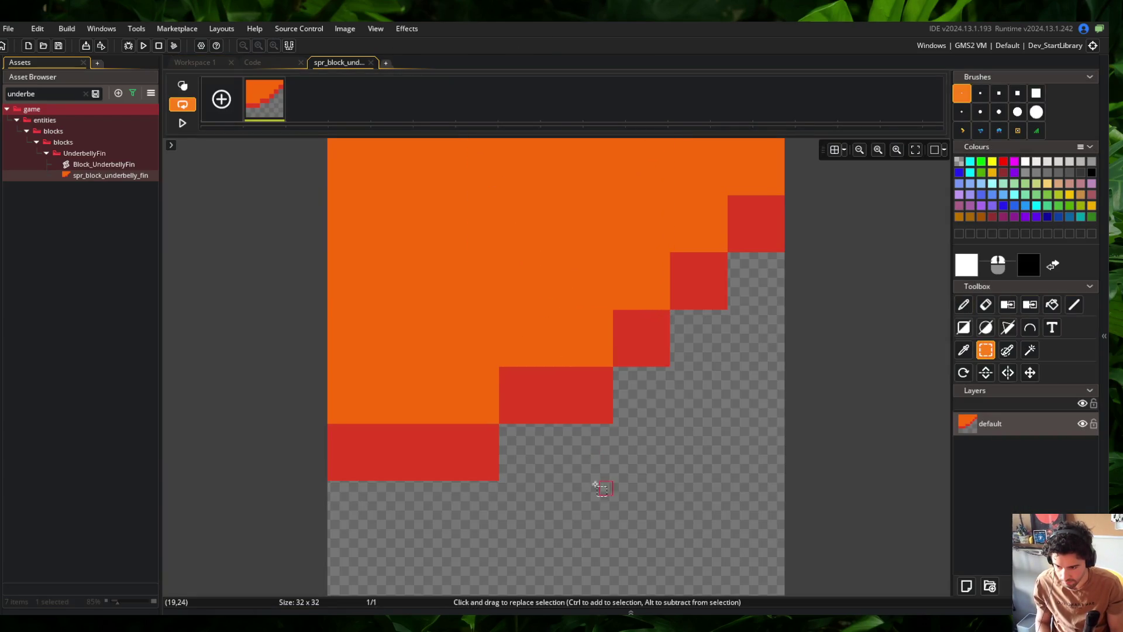
pyautogui.moveTo(507, 434); pyautogui.dragTo(671, 174)
pyautogui.moveTo(810, 150); pyautogui.dragTo(412, 535)
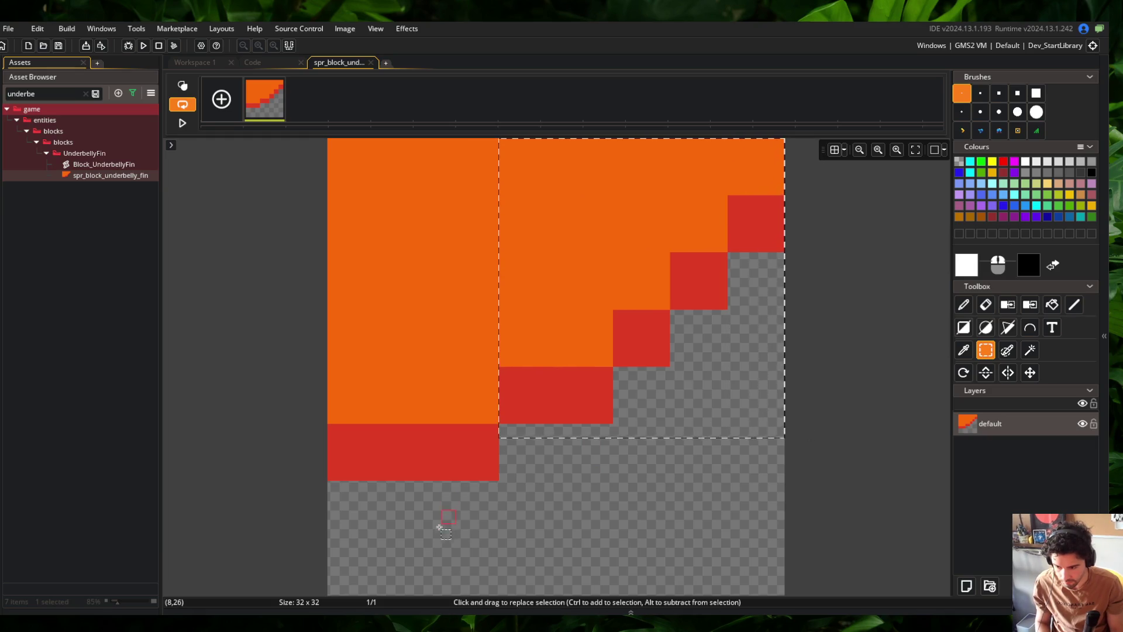
pyautogui.moveTo(689, 183); pyautogui.dragTo(636, 183)
pyautogui.click(744, 235)
pyautogui.middleClick(347, 63)
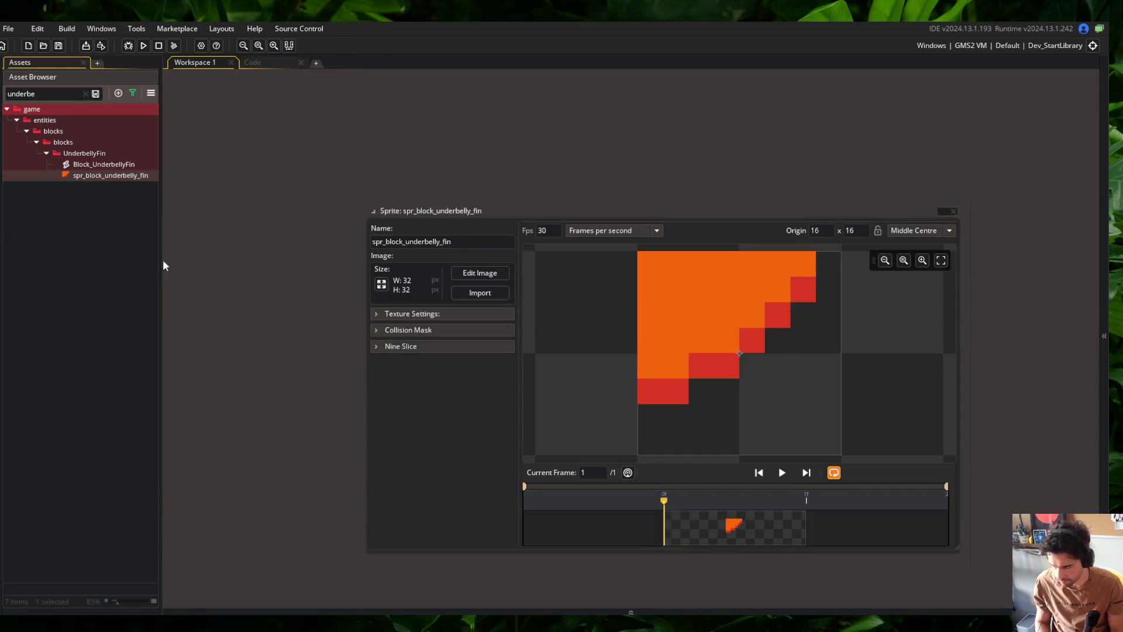
# Move the spr_block_rutter_fin shape up and left within its canvas
pyautogui.click(86, 94)
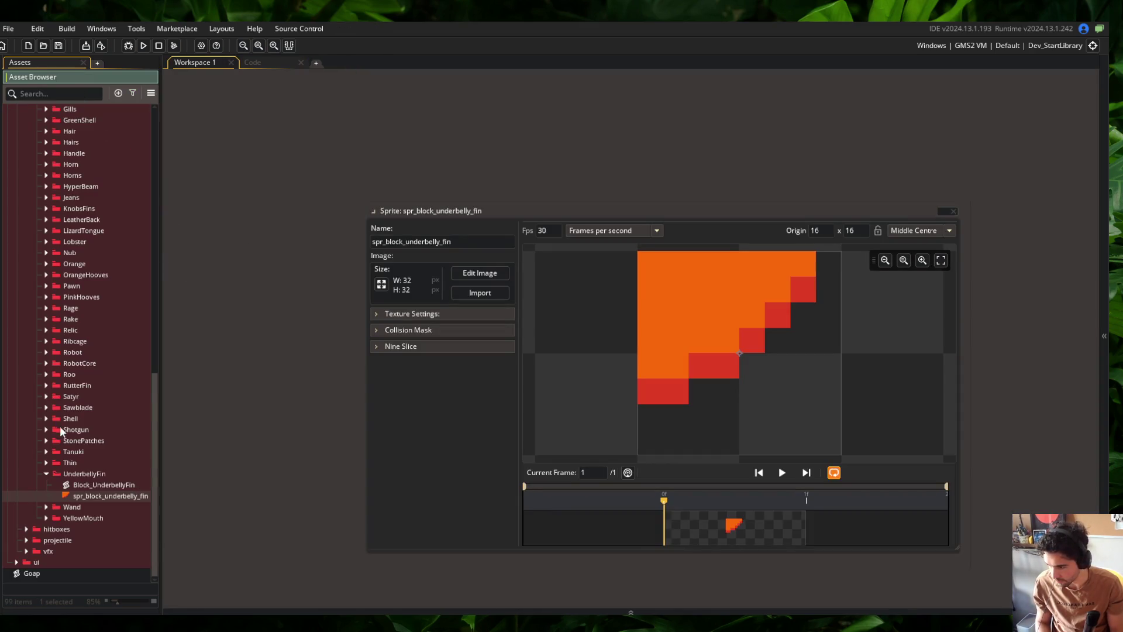
pyautogui.click(47, 386)
pyautogui.doubleClick(71, 407)
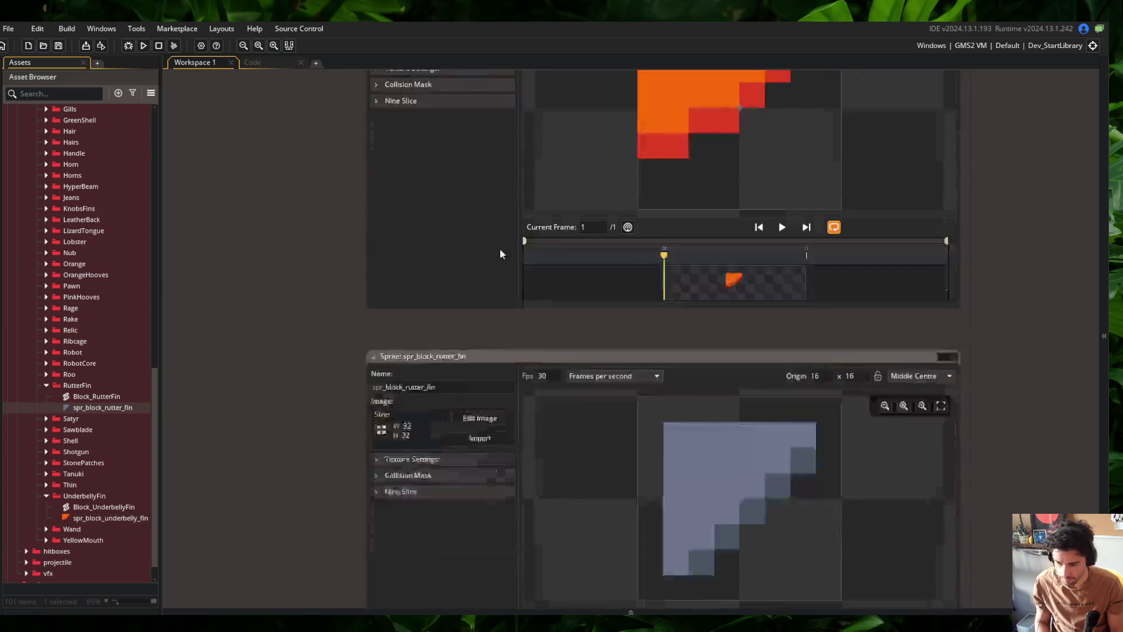
pyautogui.click(484, 224)
pyautogui.press('s')
pyautogui.moveTo(364, 175); pyautogui.dragTo(796, 557)
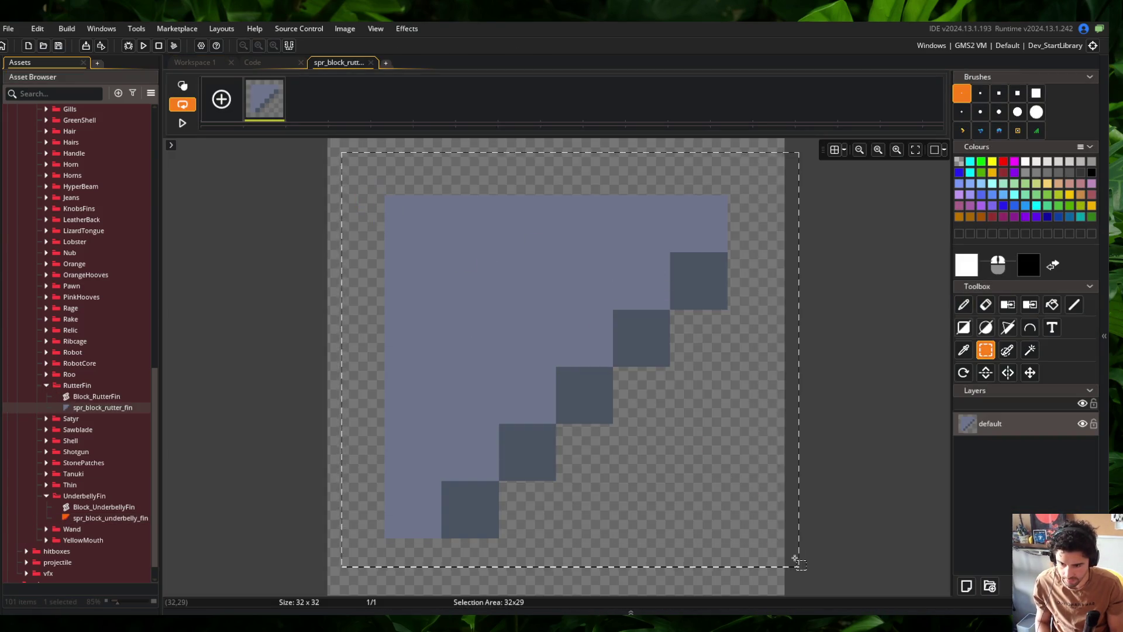
pyautogui.moveTo(681, 475); pyautogui.dragTo(638, 433)
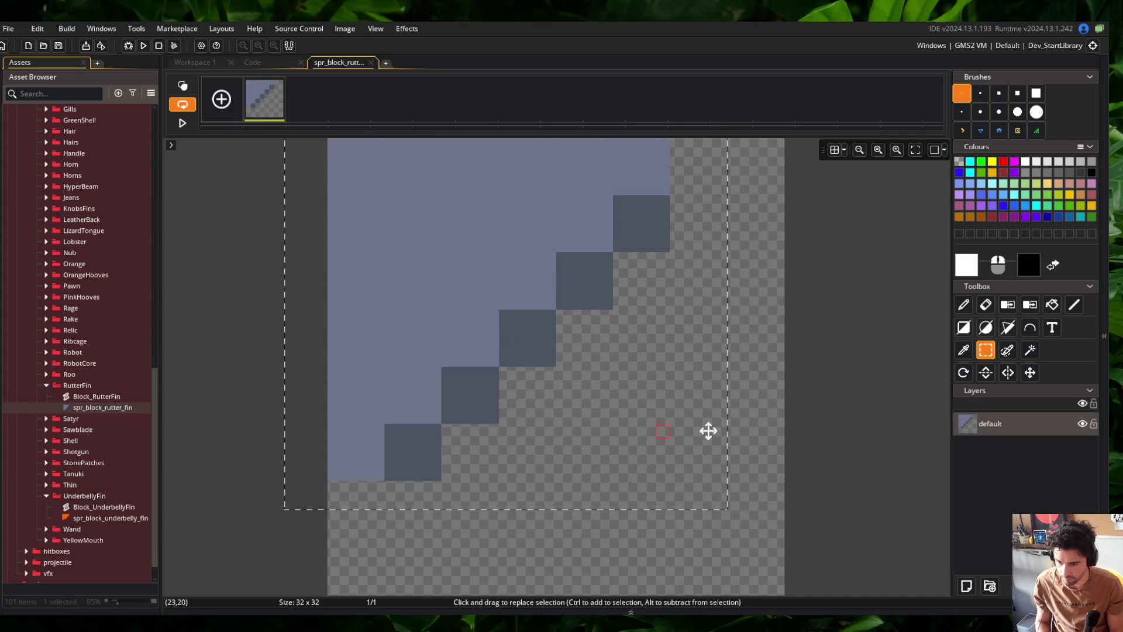
# Paste the grey fin into Aseprite's fins row, nudge the rutter fin one pixel right, and run the game
pyautogui.hotkey('alt', 'Tab')
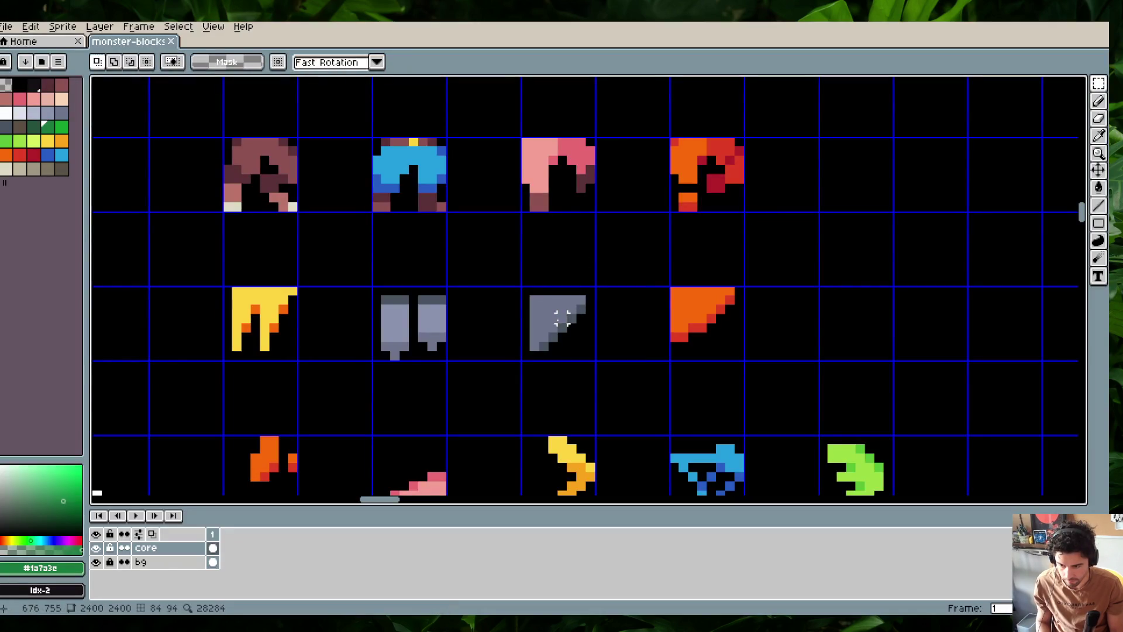
pyautogui.hotkey('ctrl', 'v')
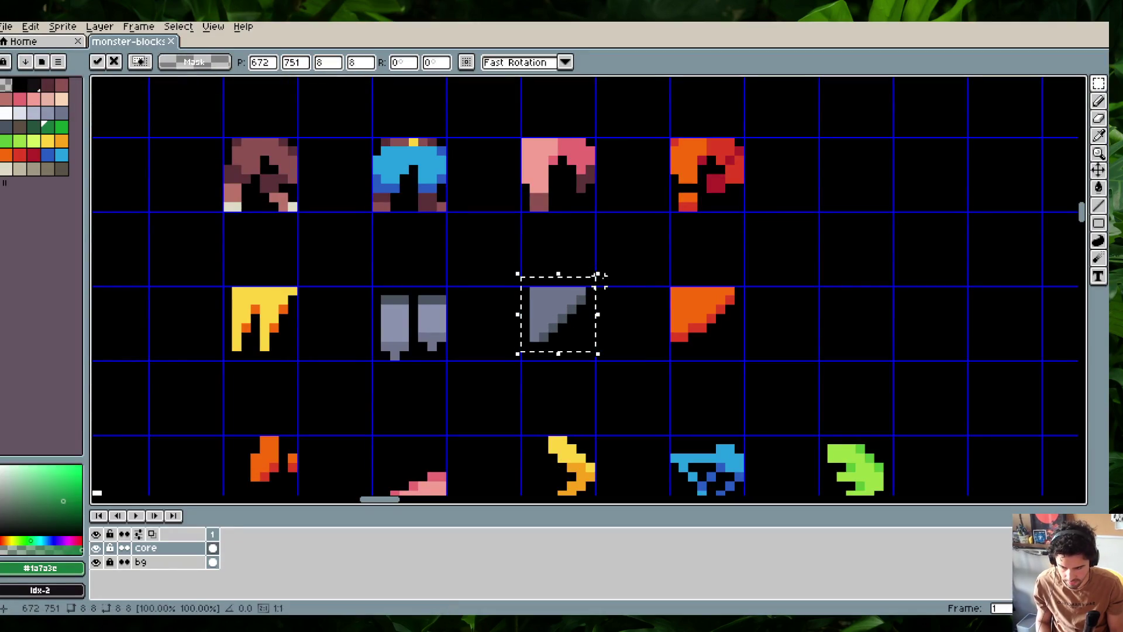
pyautogui.hotkey('alt', 'Tab')
pyautogui.press('Escape')
pyautogui.hotkey('alt', 'Tab')
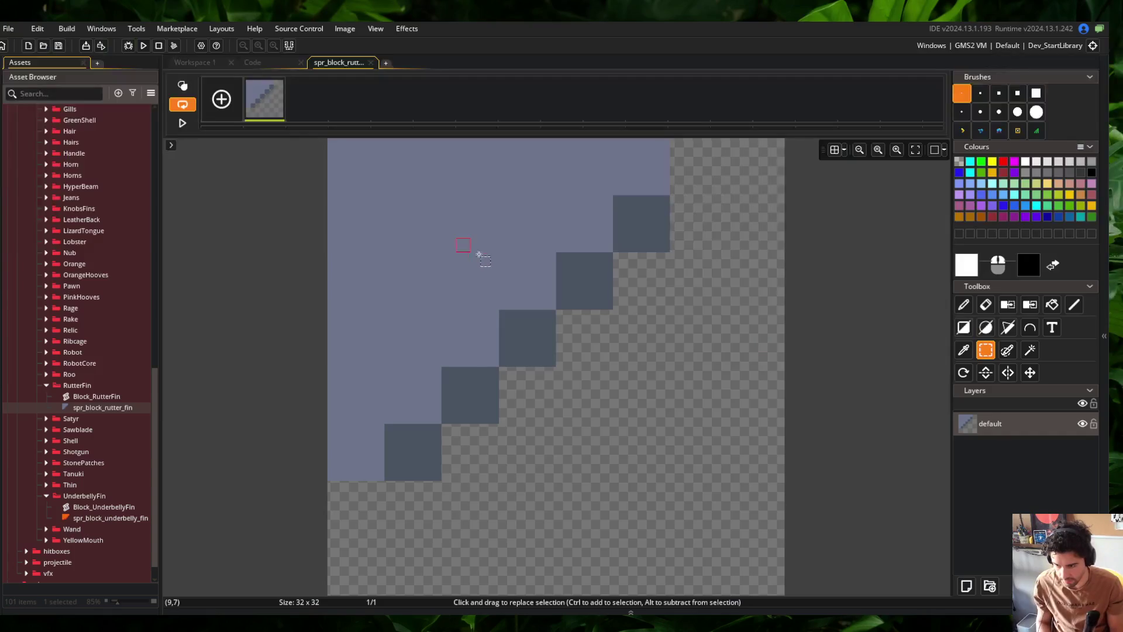
pyautogui.hotkey('ctrl', 'a')
pyautogui.press('Right')
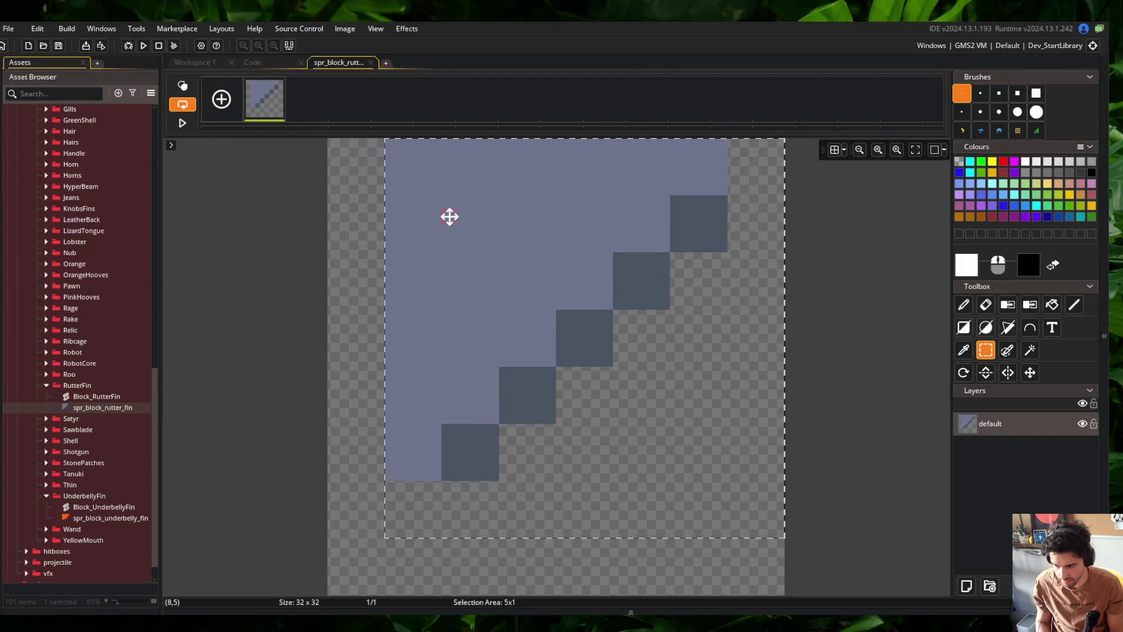
pyautogui.middleClick(337, 69)
pyautogui.click(144, 45)
pyautogui.click(254, 62)
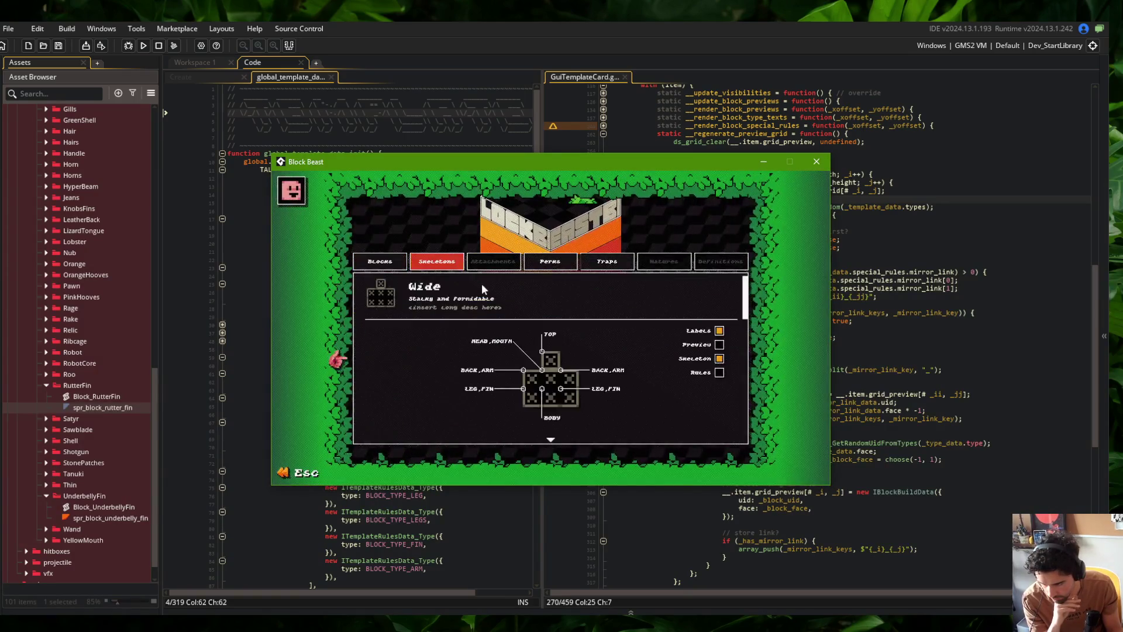
# Open the Tall skeleton and hide its part labels to preview assembled monsters
pyautogui.click(465, 321)
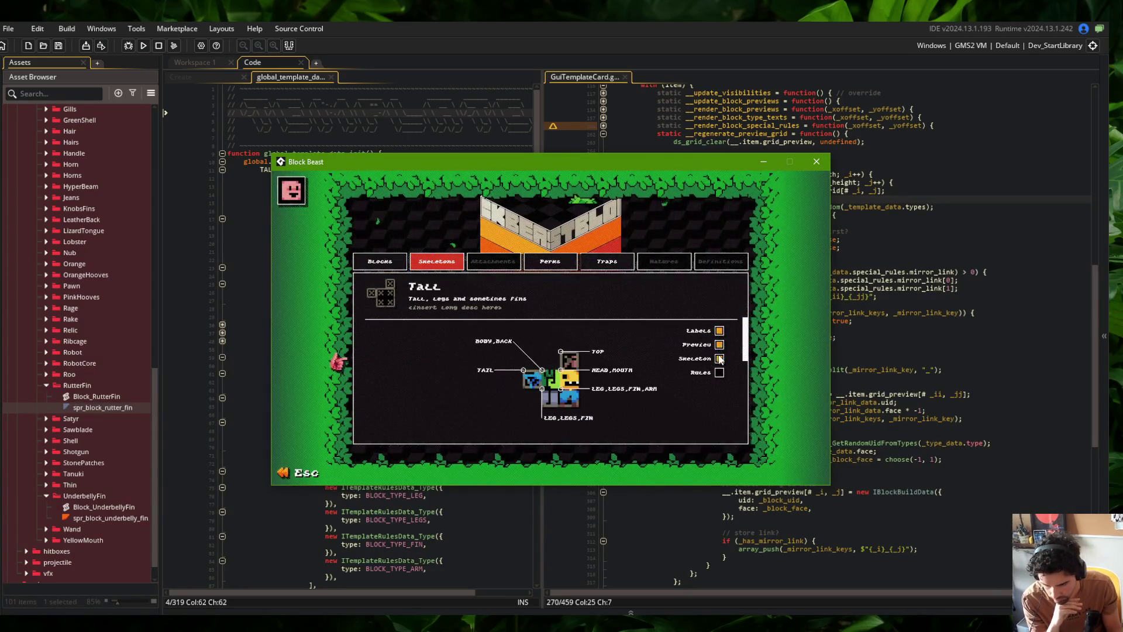
pyautogui.click(720, 331)
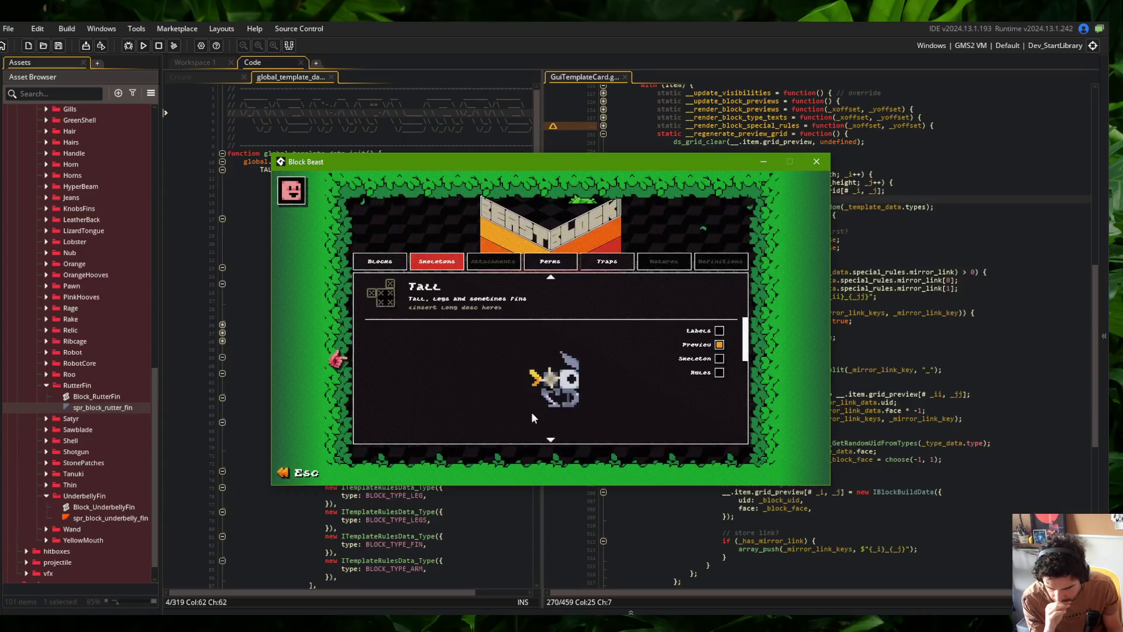
# Move the red-orange piece from the leg row to the end of the arm row and save
pyautogui.hotkey('alt', 'Tab')
pyautogui.scroll(-2, 710, 221)
pyautogui.moveTo(710, 221); pyautogui.dragTo(632, 323)
pyautogui.moveTo(512, 174); pyautogui.dragTo(560, 198)
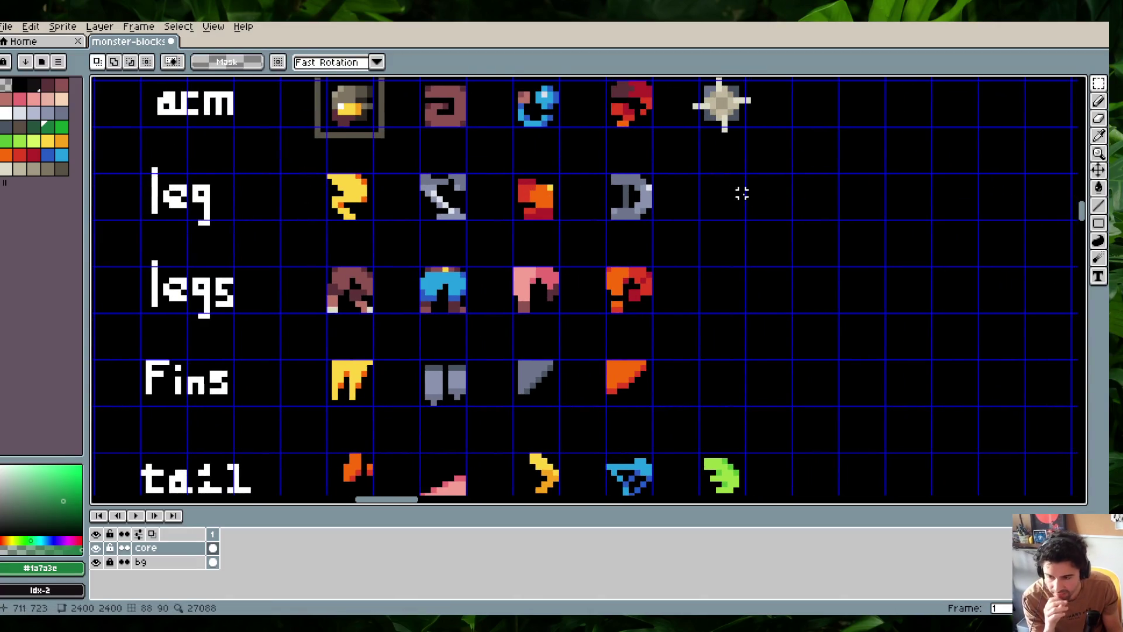
pyautogui.scroll(-1, 742, 193)
pyautogui.moveTo(712, 206); pyautogui.dragTo(706, 263)
pyautogui.moveTo(513, 229)
pyautogui.mouseDown()
pyautogui.moveTo(556, 269)
pyautogui.moveTo(758, 183)
pyautogui.mouseUp()
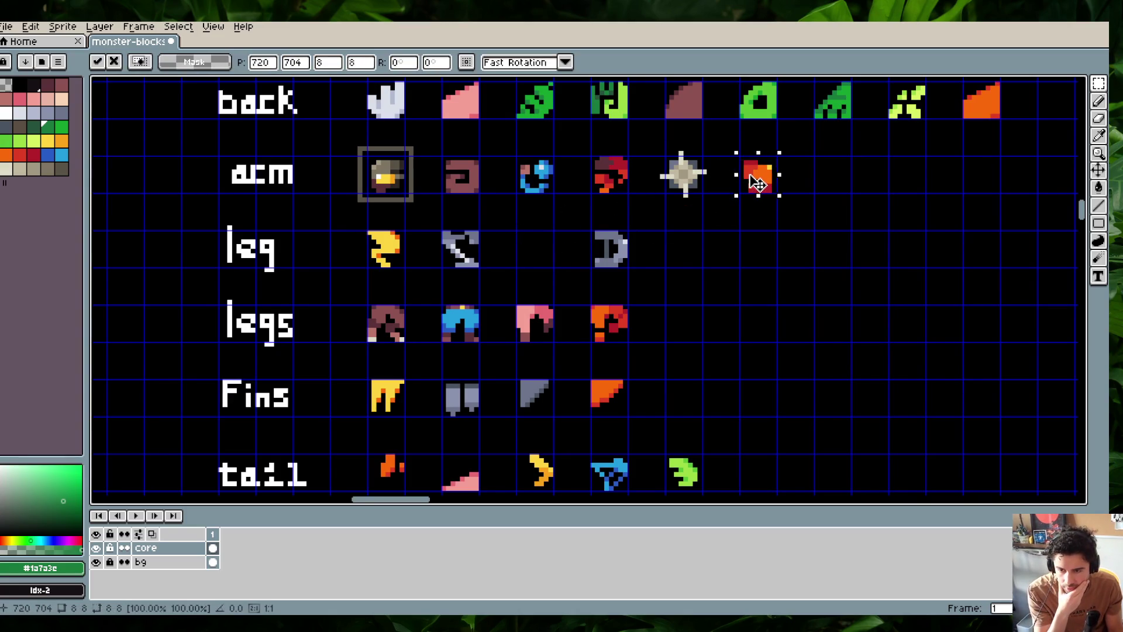
pyautogui.click(719, 221)
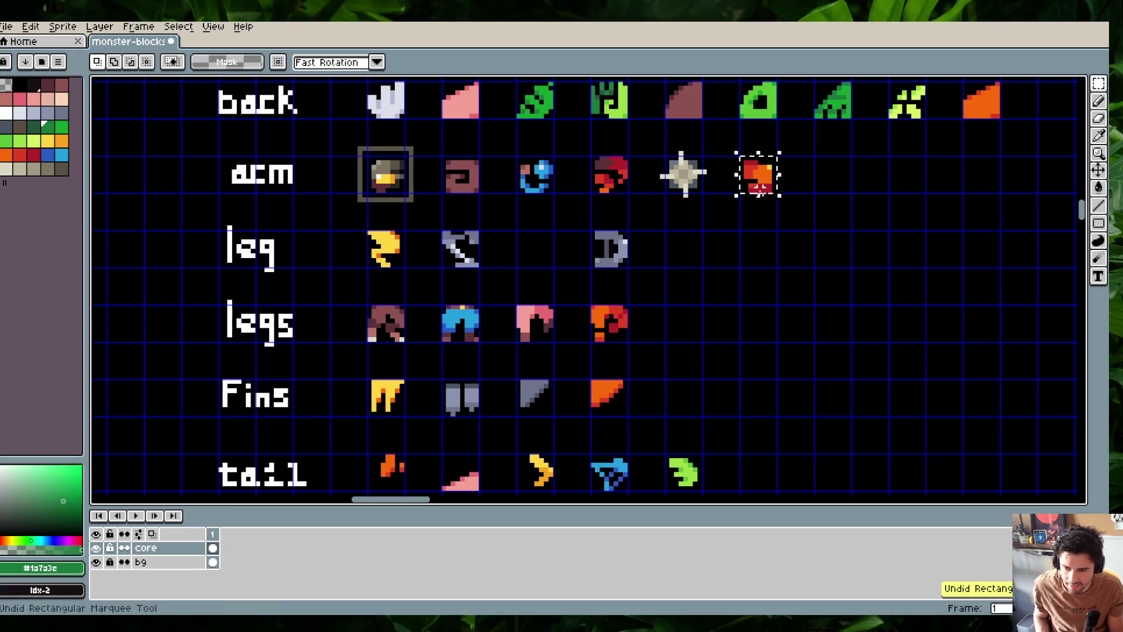
pyautogui.hotkey('ctrl', 'z')
pyautogui.hotkey('ctrl', 'y')
pyautogui.hotkey('ctrl', 's')
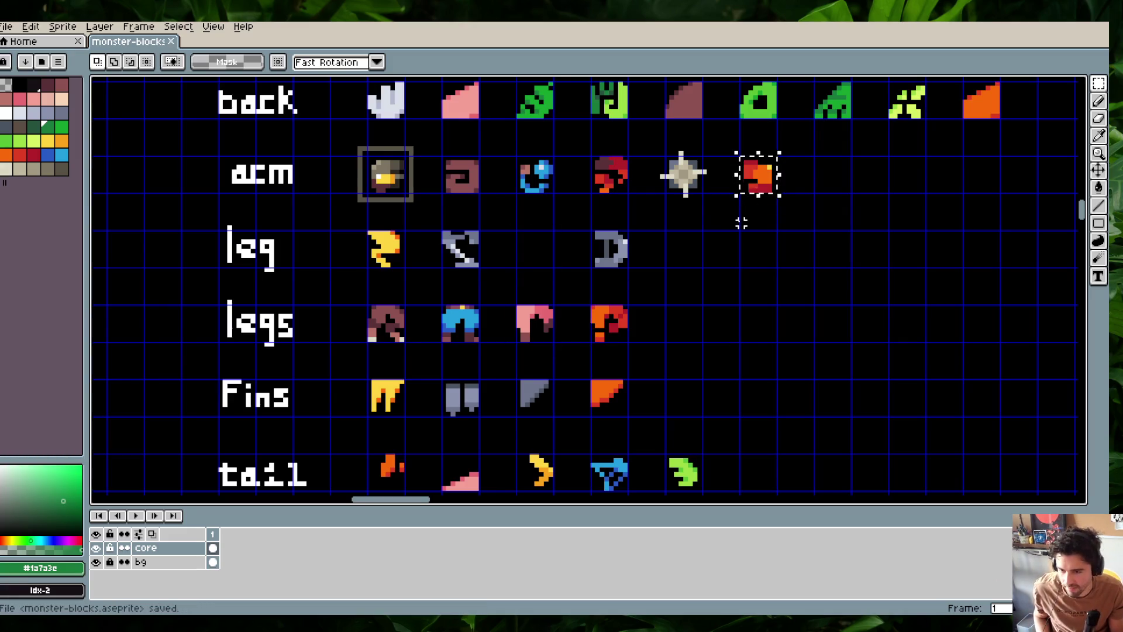
pyautogui.hotkey('ctrl', 'd')
# Shift the D-shaped leg one cell left, save the sheet, and close the Block Beast window
pyautogui.scroll(-1, 685, 258)
pyautogui.moveTo(587, 249)
pyautogui.mouseDown()
pyautogui.moveTo(658, 310)
pyautogui.moveTo(579, 298)
pyautogui.mouseUp()
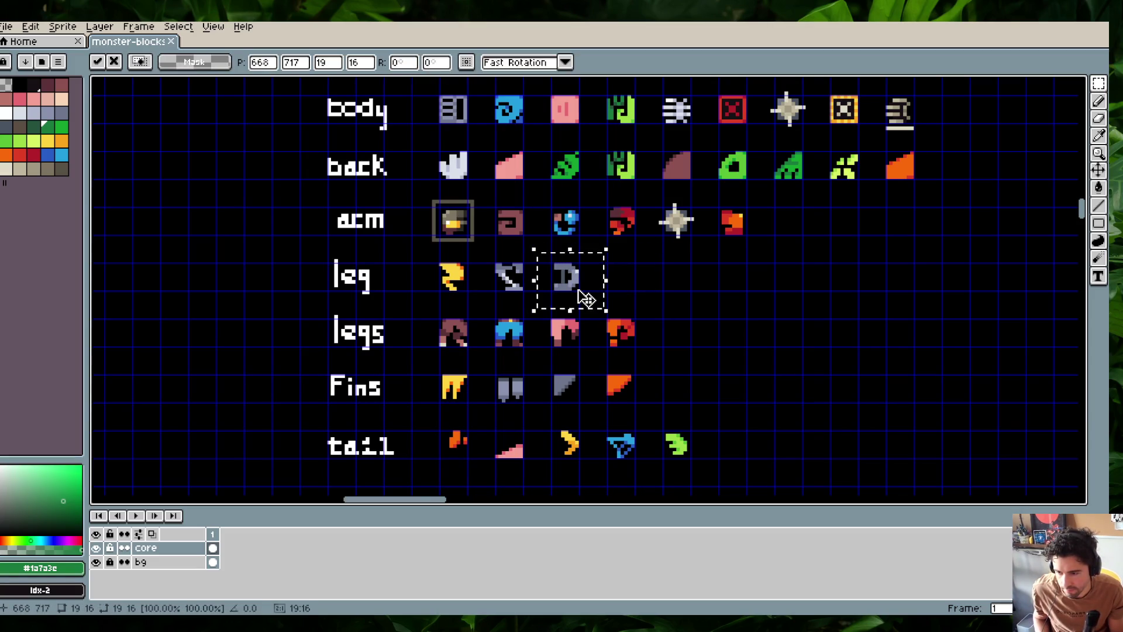
pyautogui.press('Return')
pyautogui.hotkey('ctrl', 'z')
pyautogui.hotkey('ctrl', 'y')
pyautogui.hotkey('ctrl', 's')
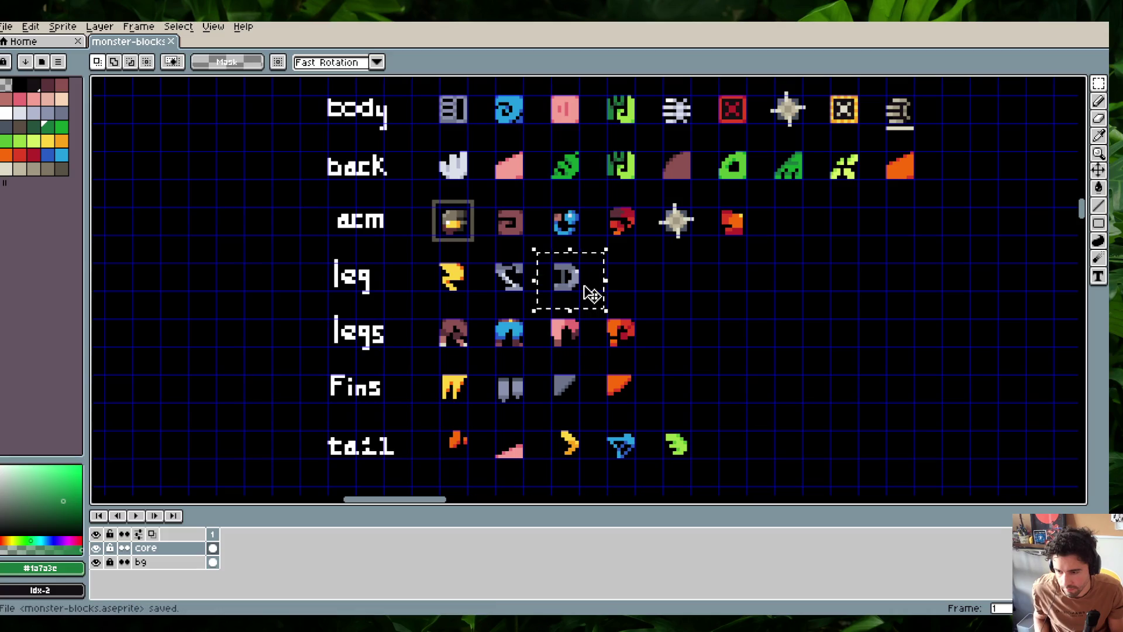
pyautogui.hotkey('alt', 'Tab')
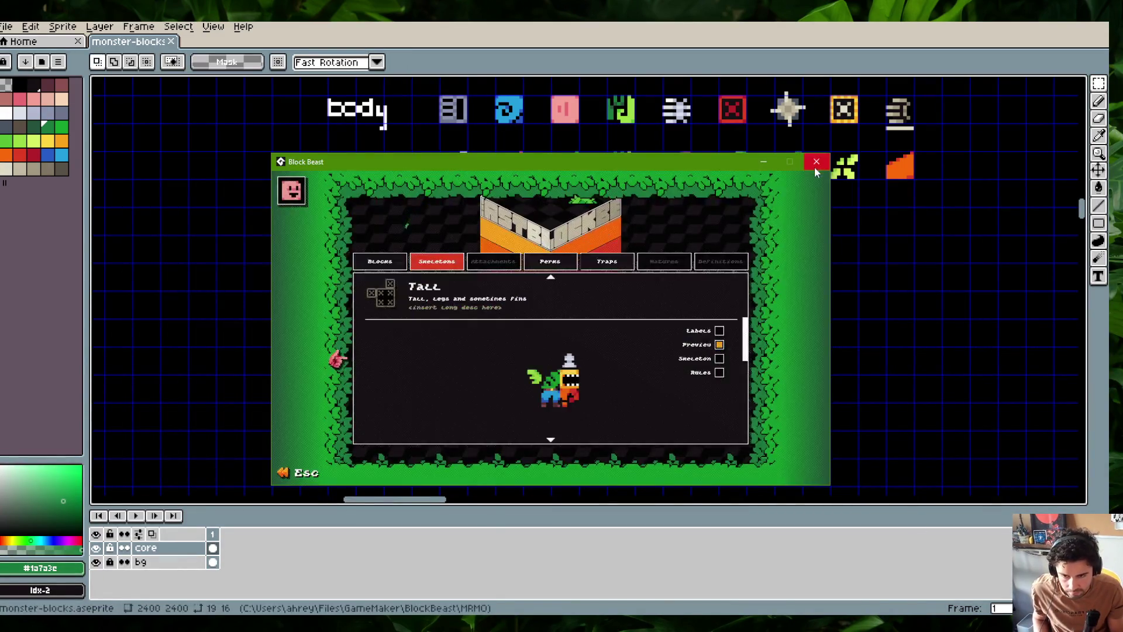
pyautogui.click(814, 167)
pyautogui.hotkey('alt', 'Tab')
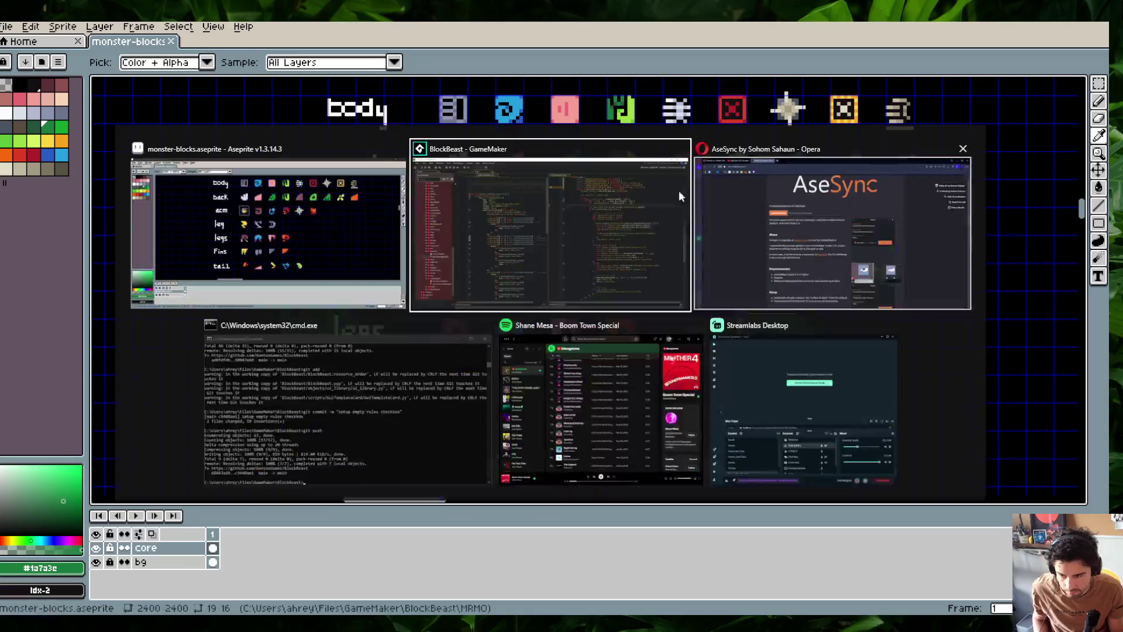
# Change the Block_Curled script's block type to BLOCK_TYPE_ARM and save it
pyautogui.hotkey('alt', 'Tab')
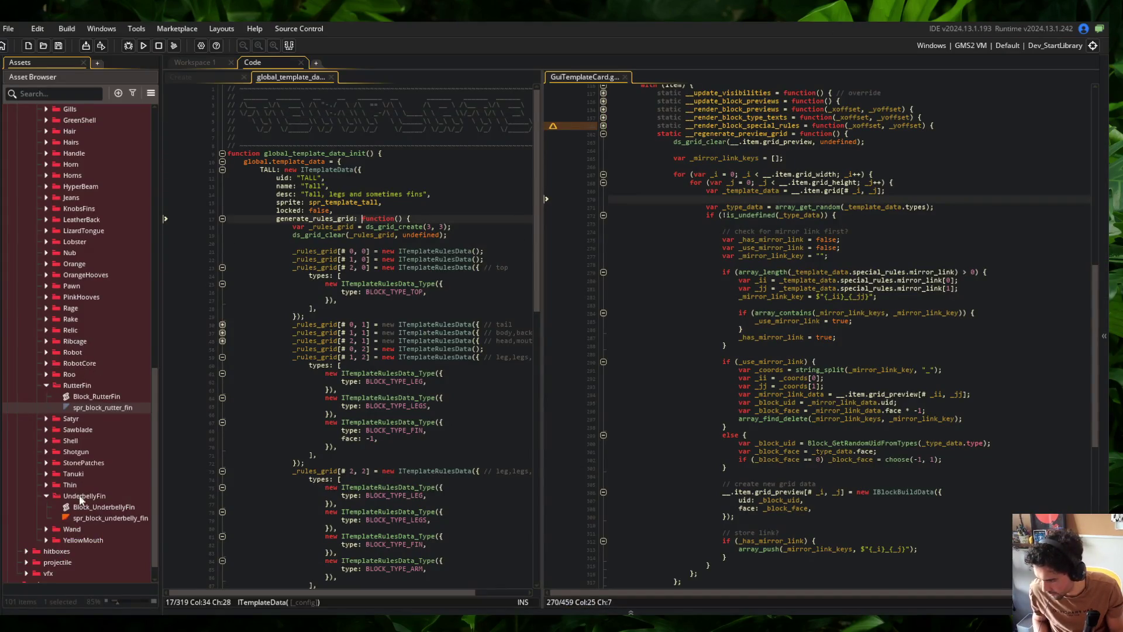
pyautogui.scroll(2, 49, 413)
pyautogui.scroll(1, 58, 296)
pyautogui.scroll(2, 55, 282)
pyautogui.scroll(1, 55, 251)
pyautogui.click(47, 162)
pyautogui.click(47, 153)
pyautogui.doubleClick(89, 163)
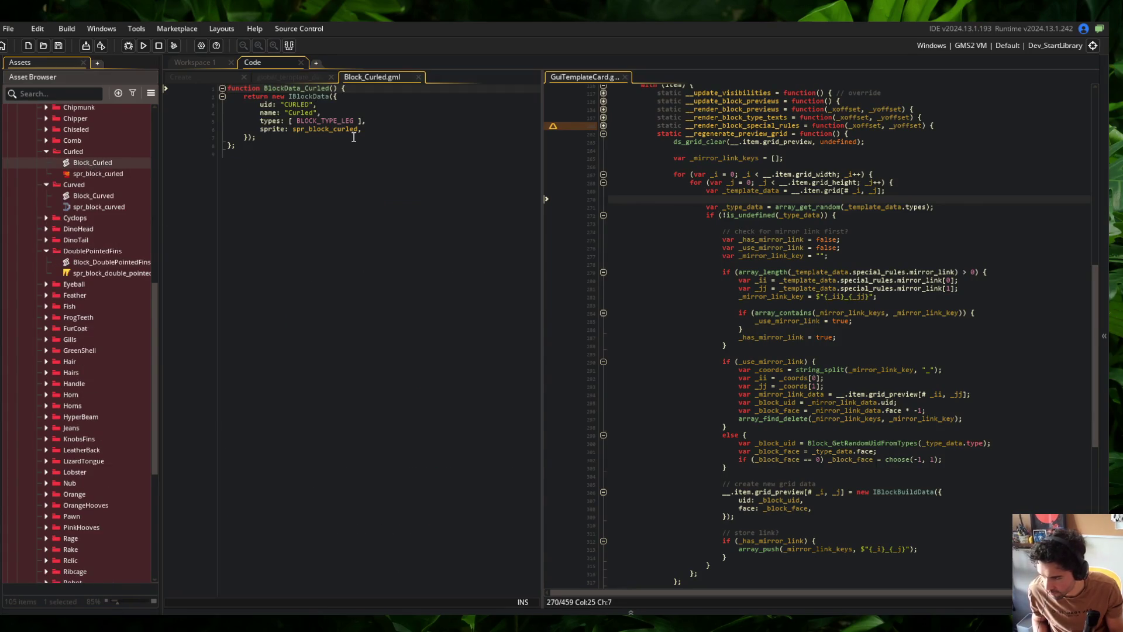
pyautogui.write('ar')
pyautogui.press('Return')
pyautogui.hotkey('ctrl', 's')
pyautogui.click(443, 177)
pyautogui.middleClick(377, 77)
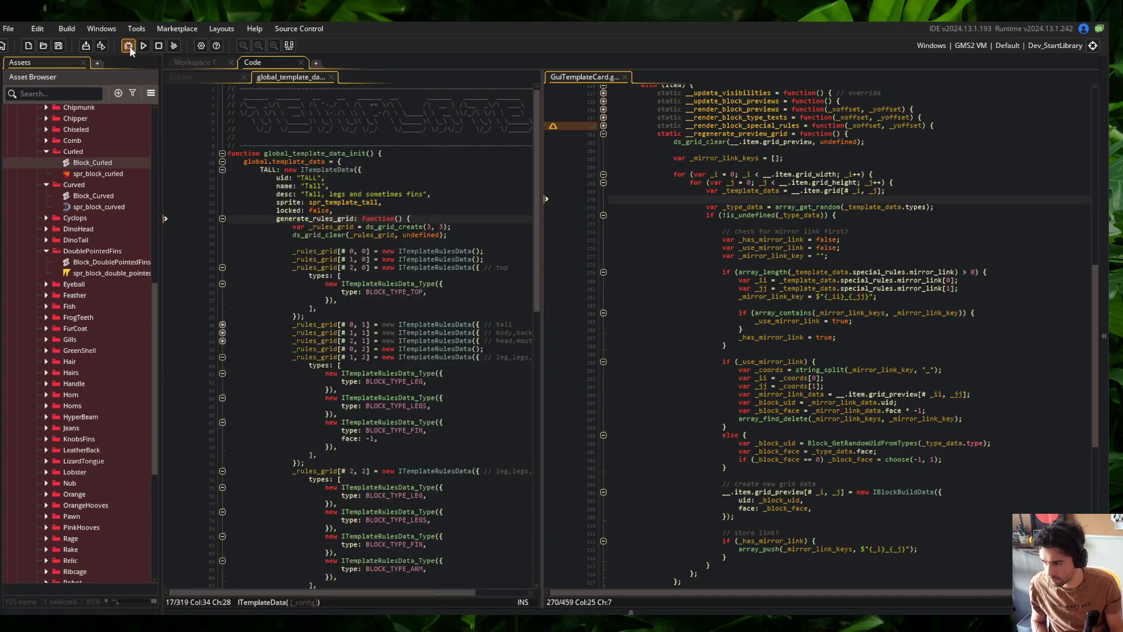
# Collapse the asset tree to its top-level folders, expand the game folder, and return to the code files
pyautogui.rightClick(121, 135)
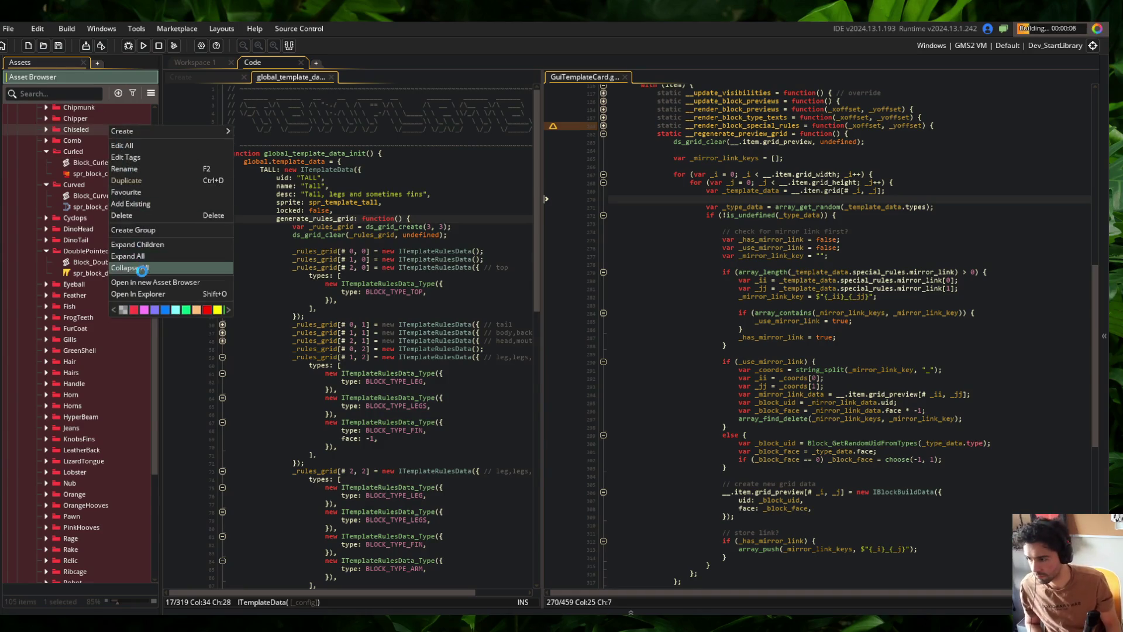
pyautogui.click(140, 269)
pyautogui.click(7, 131)
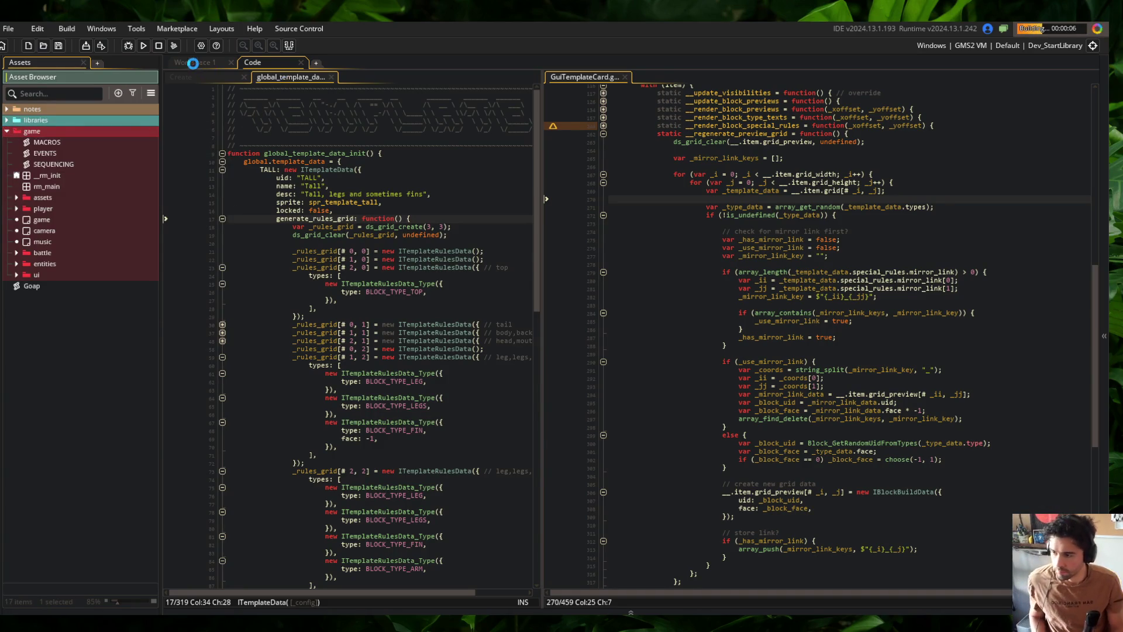
pyautogui.click(193, 62)
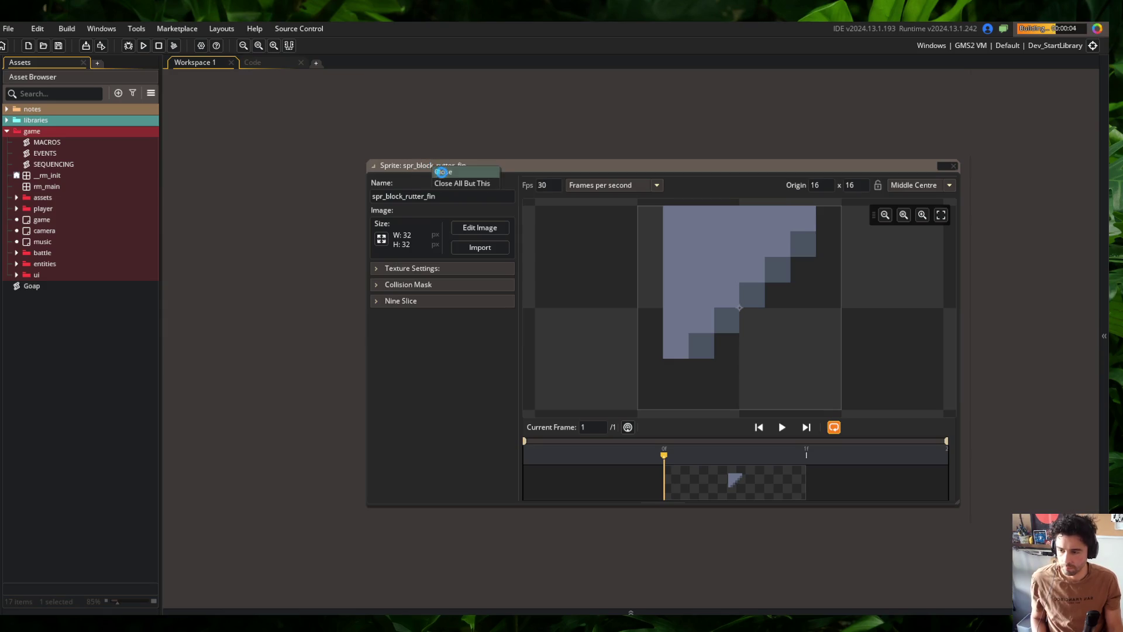
pyautogui.doubleClick(429, 167)
pyautogui.click(252, 62)
pyautogui.click(367, 169)
pyautogui.hotkey('alt', 'Tab')
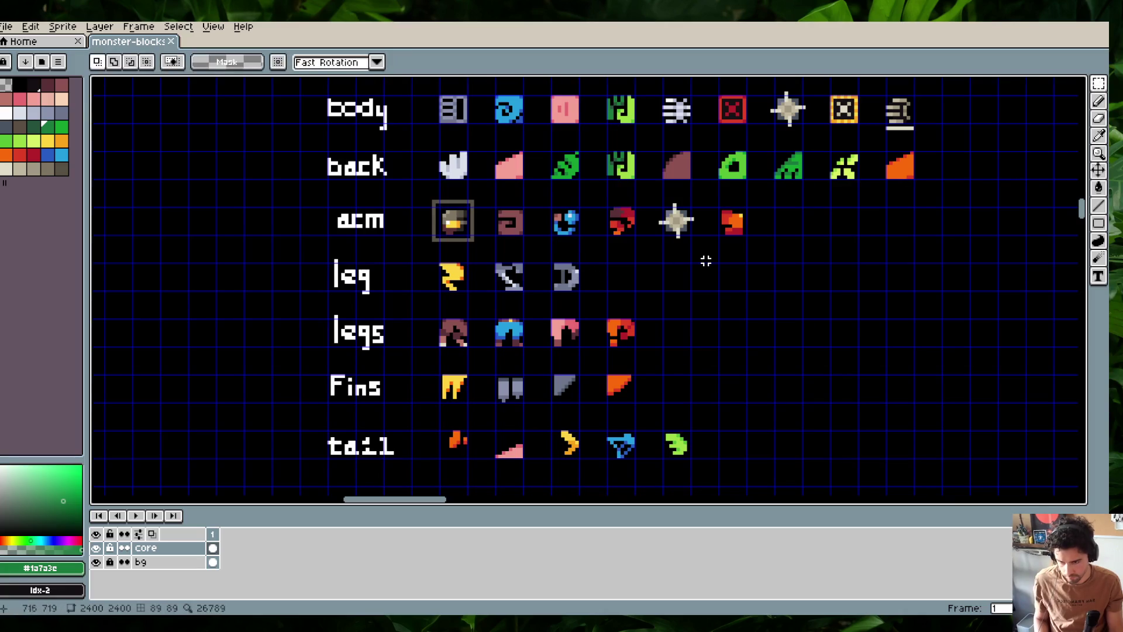
# Save monster-blocks.aseprite and return to the running Block Beast game
pyautogui.hotkey('ctrl', 's')
pyautogui.moveTo(761, 288); pyautogui.dragTo(670, 254)
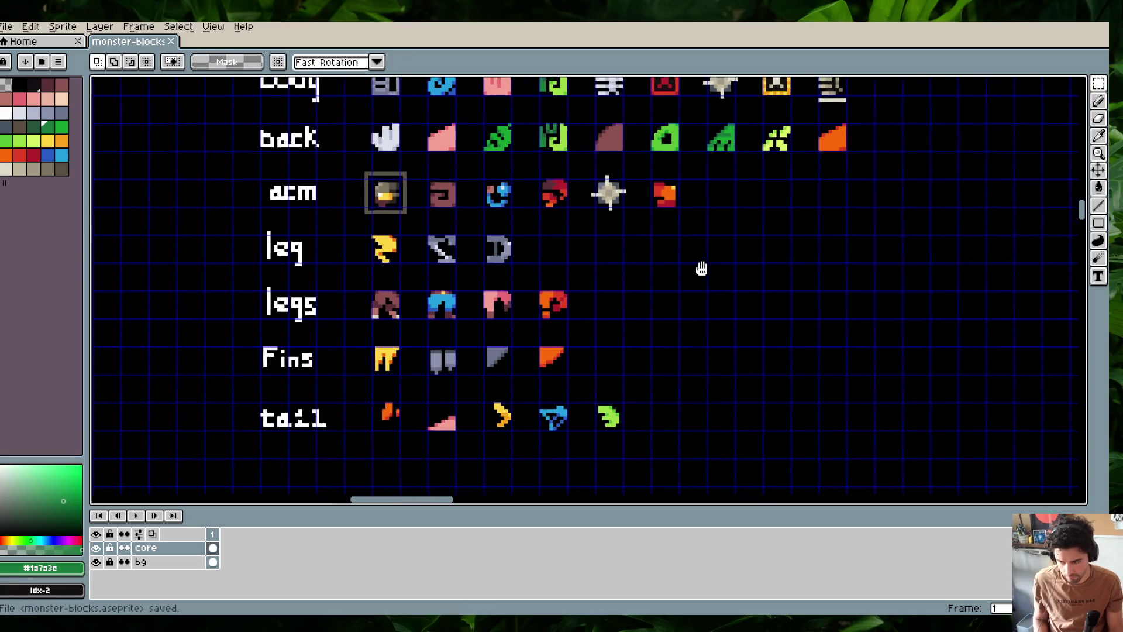
pyautogui.hotkey('alt', 'Tab')
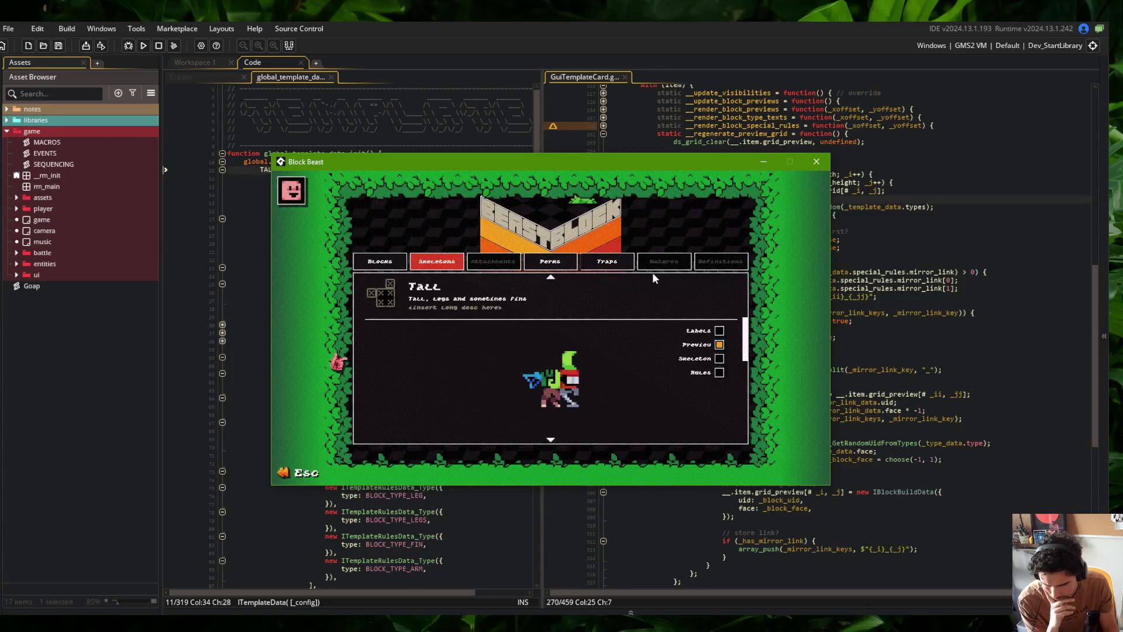
# Open the Wide skeleton, hide labels and the skeleton diagram, show a sample preview, then close the game
pyautogui.click(637, 280)
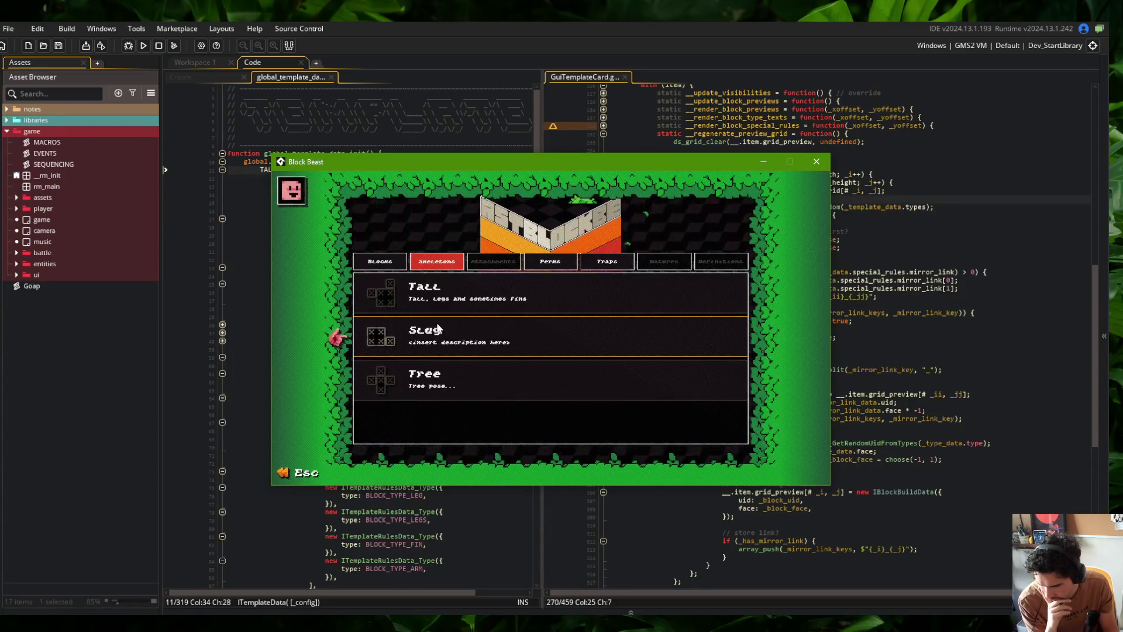
pyautogui.click(449, 286)
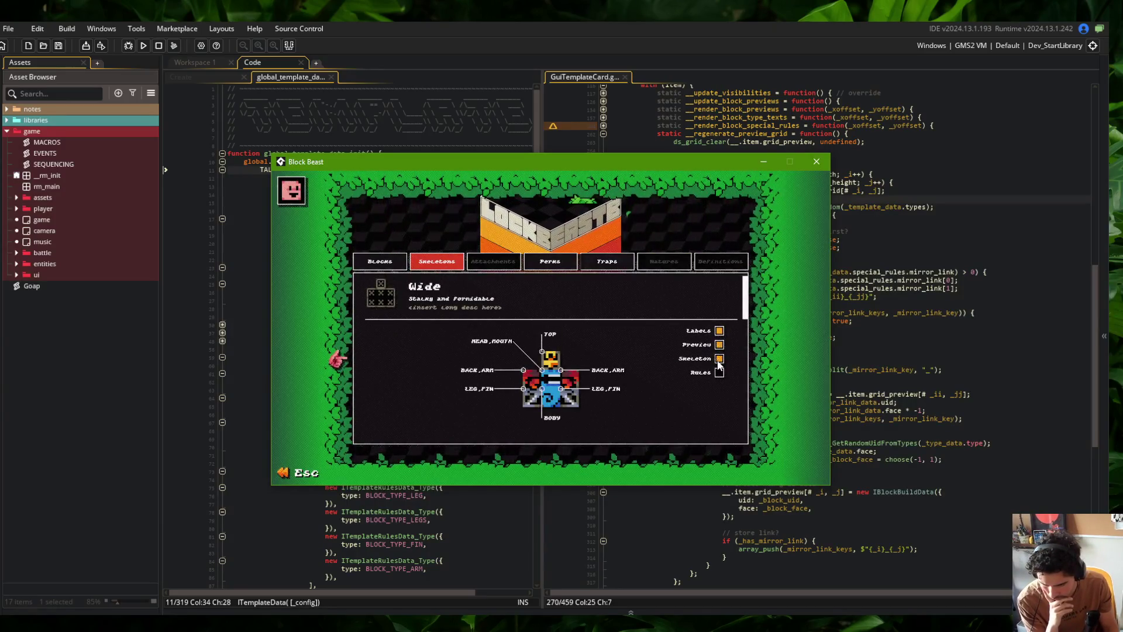
pyautogui.click(725, 337)
pyautogui.click(694, 315)
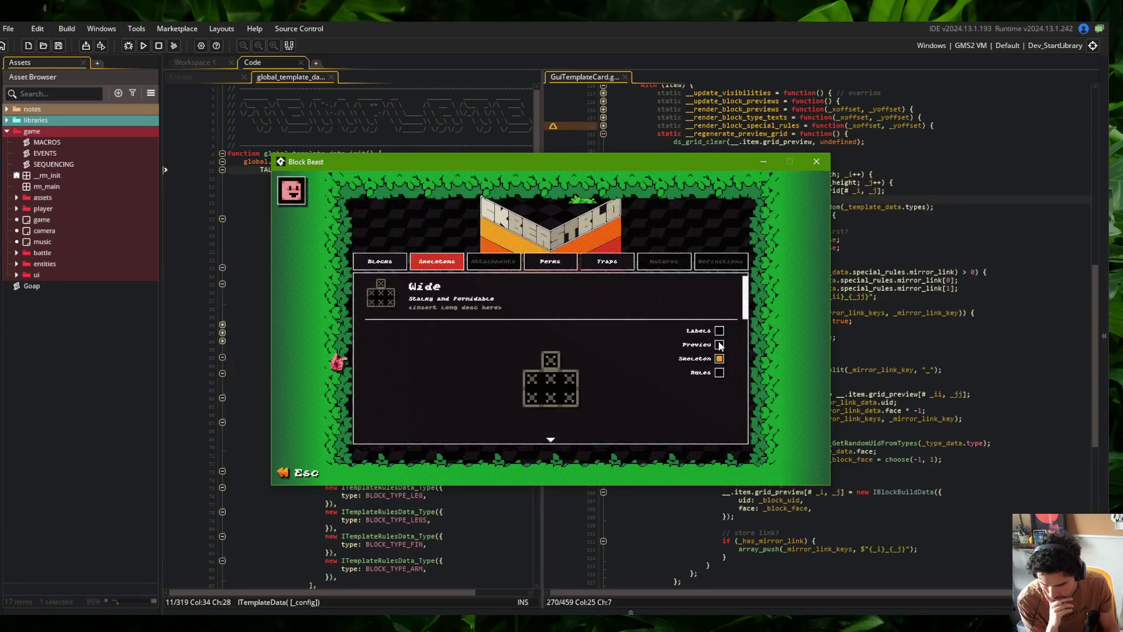
pyautogui.click(707, 344)
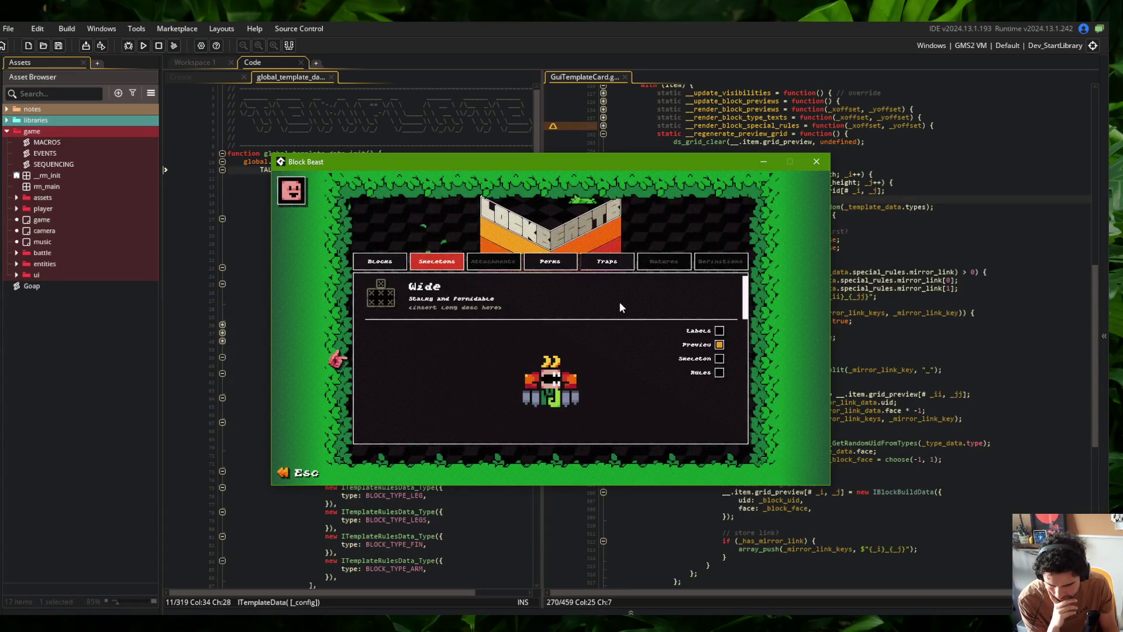
pyautogui.click(816, 161)
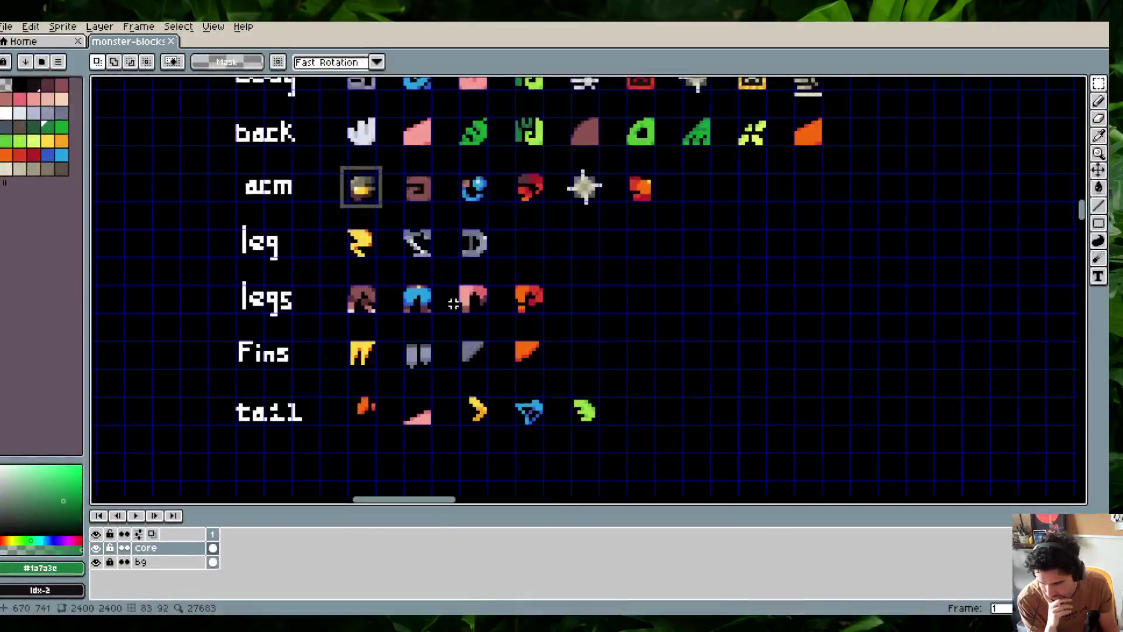
# Pick out the grey triangular fin tile in the Fins row and nudge it slightly left
pyautogui.scroll(1, 432, 325)
pyautogui.click(531, 358)
pyautogui.click(468, 363)
pyautogui.click(529, 361)
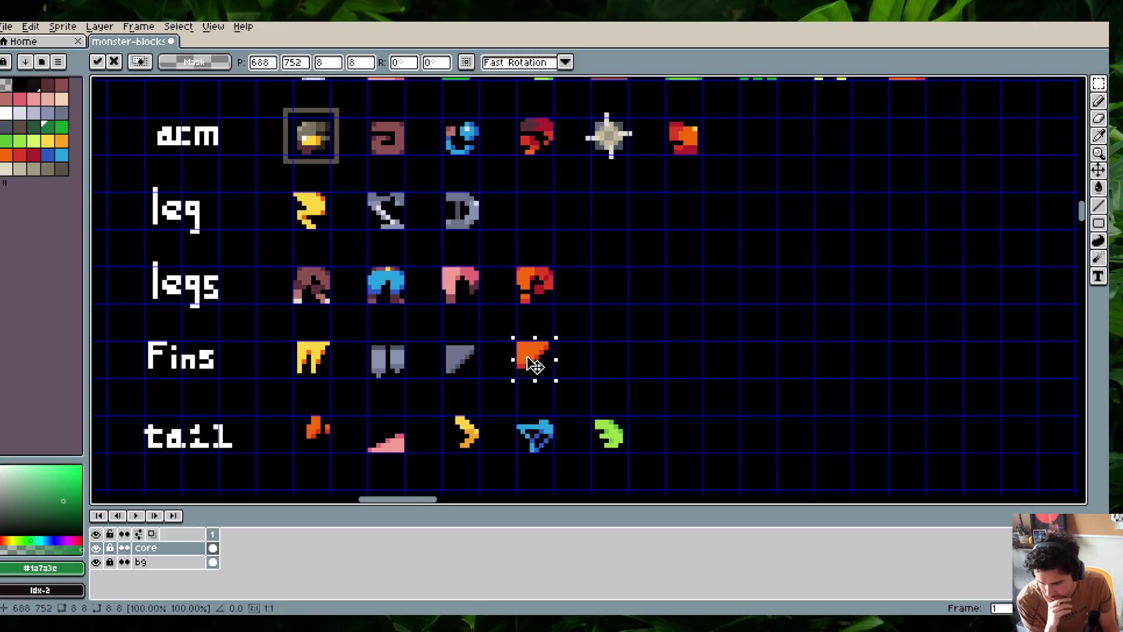
pyautogui.click(328, 365)
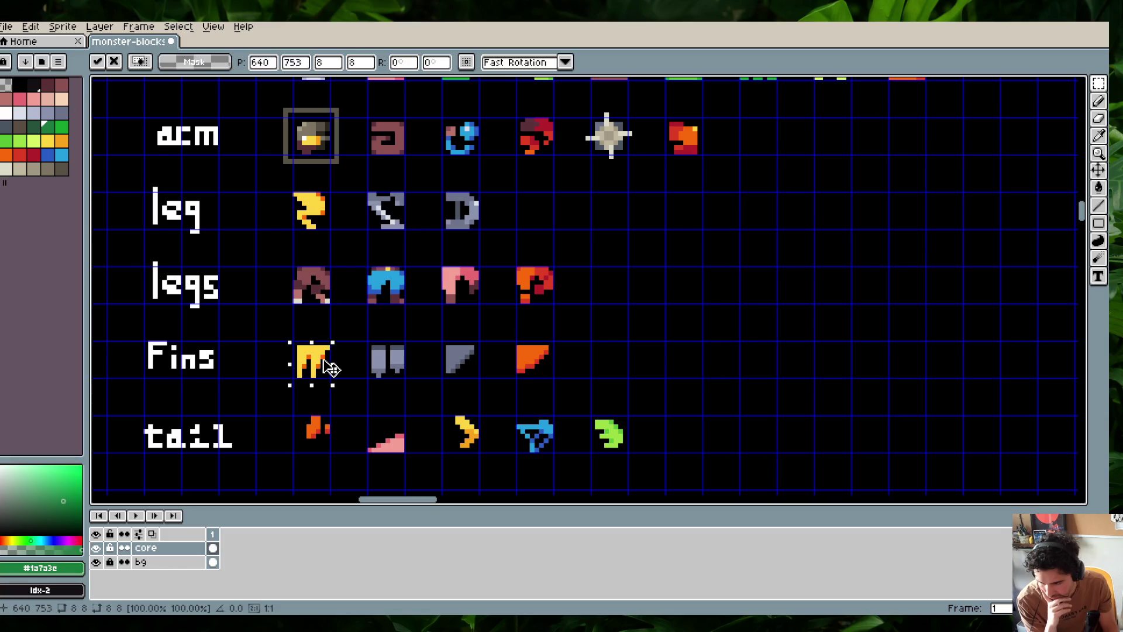
pyautogui.click(383, 325)
pyautogui.moveTo(439, 339)
pyautogui.mouseDown()
pyautogui.moveTo(491, 391)
pyautogui.moveTo(464, 376)
pyautogui.mouseUp()
pyautogui.click(518, 328)
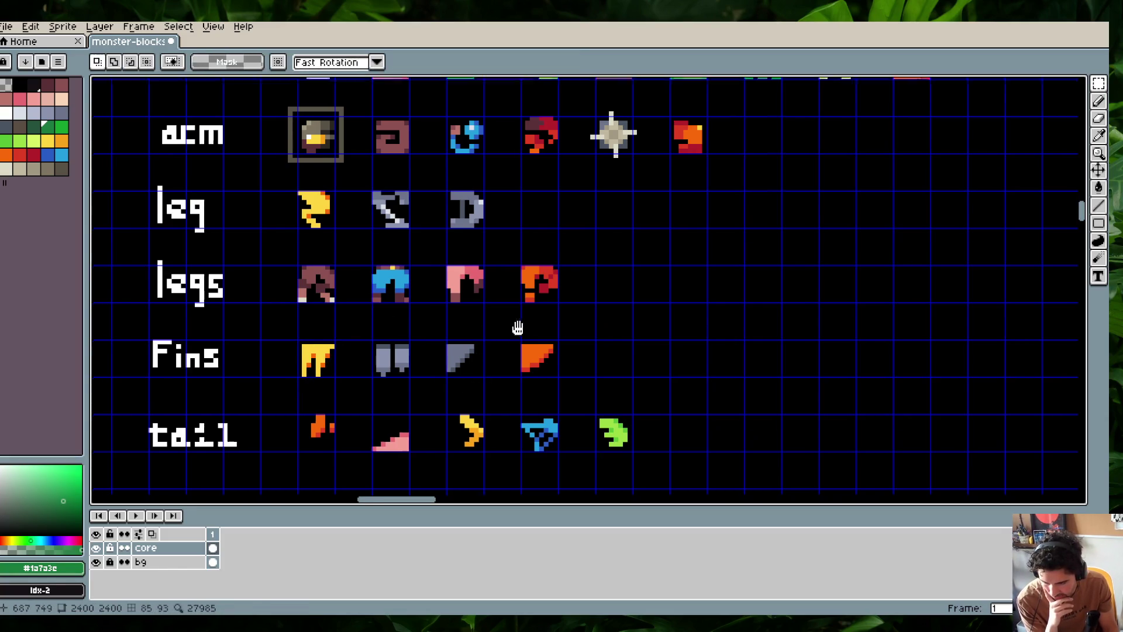
pyautogui.hscroll(-3, 517, 326)
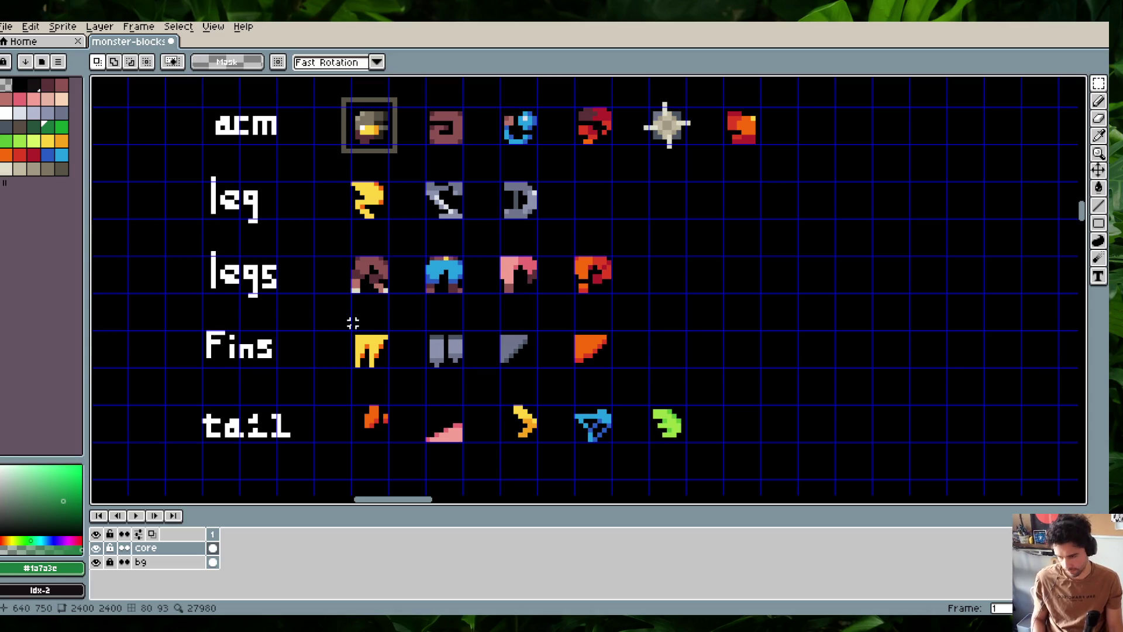
# Move the grey fin into line with the other Fins row tiles and save the sheet
pyautogui.moveTo(507, 346); pyautogui.dragTo(506, 360)
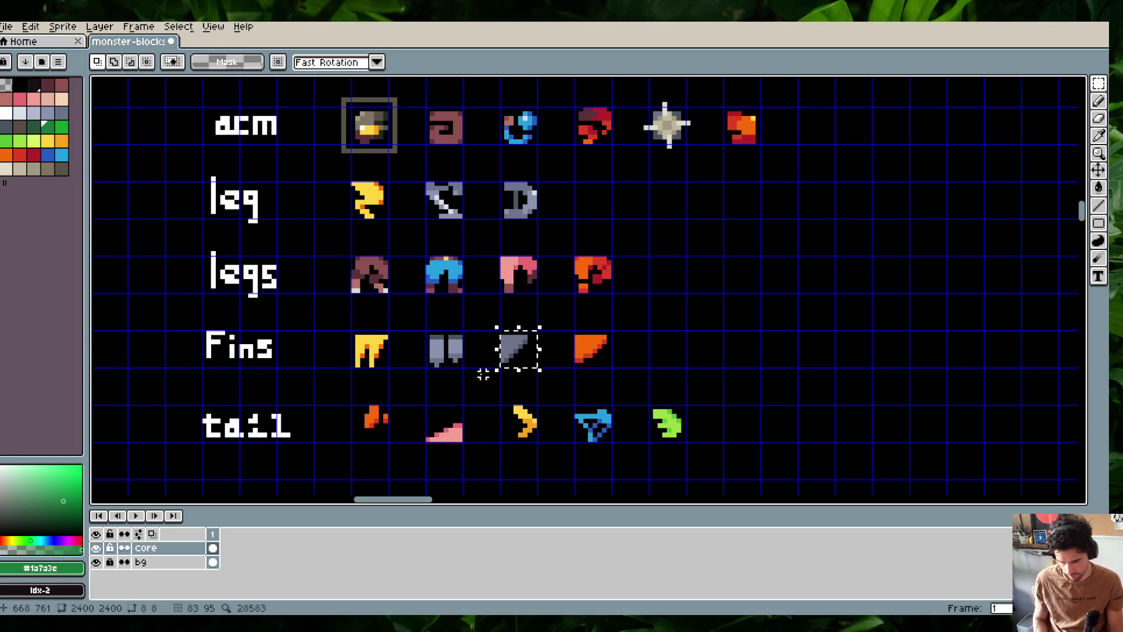
pyautogui.hotkey('ctrl', 't')
pyautogui.scroll(1, 575, 363)
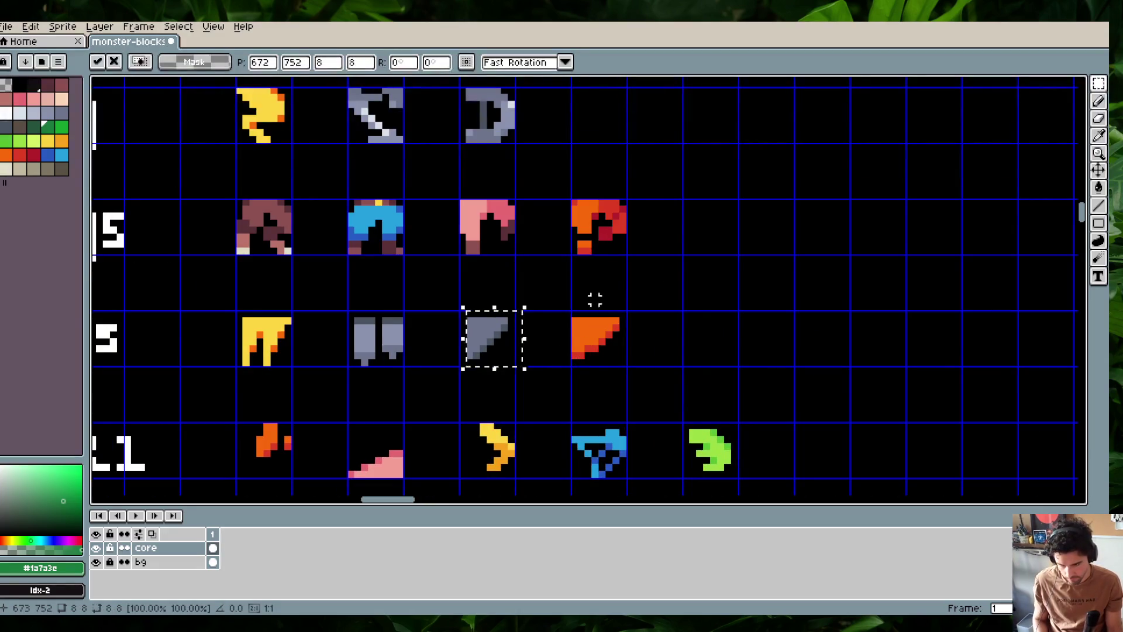
pyautogui.press('Return')
pyautogui.press('v')
pyautogui.hotkey('ctrl', 's')
pyautogui.hotkey('alt', 'Tab')
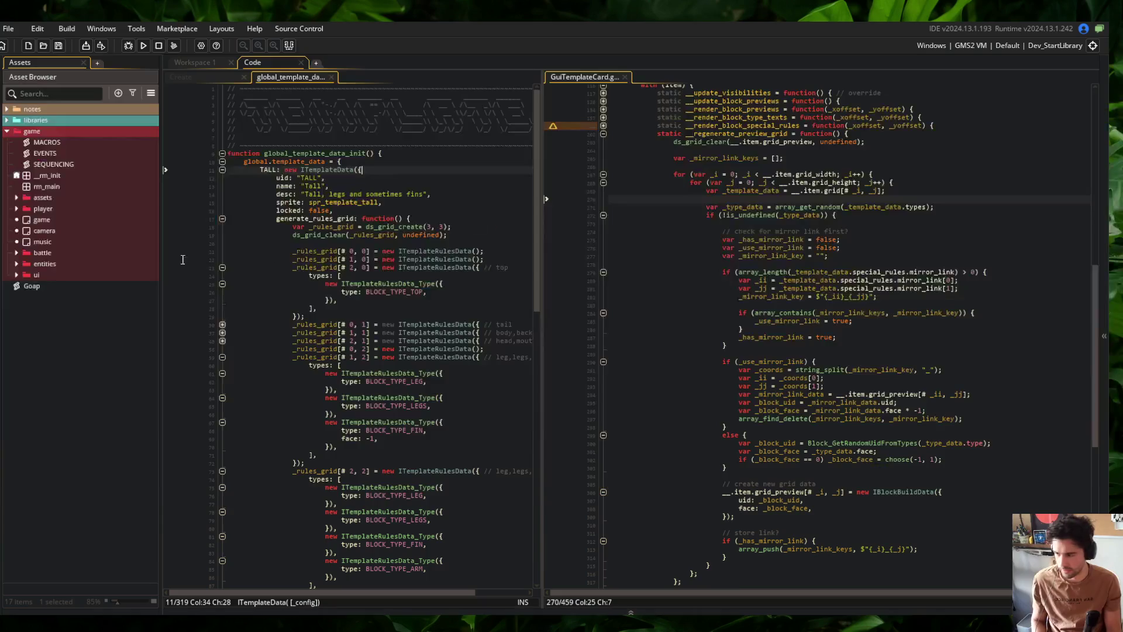
# Shift the leftmost columns of the spr_block_underbelly_fin art one pixel right
pyautogui.click(51, 93)
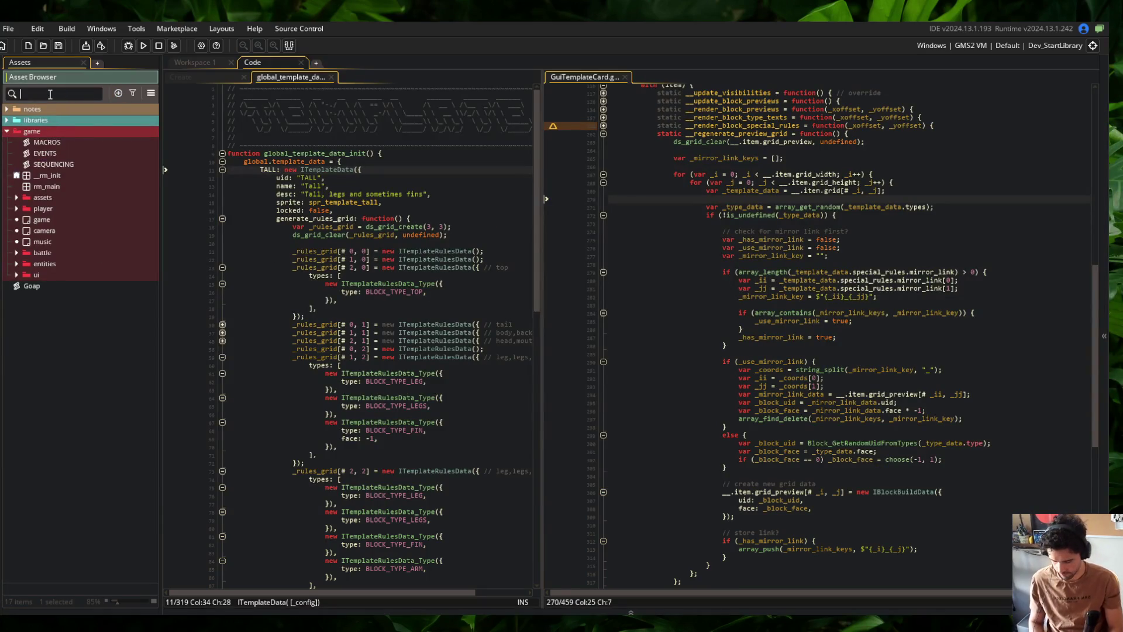
pyautogui.write('underbel')
pyautogui.press('BackSpace')
pyautogui.press('BackSpace')
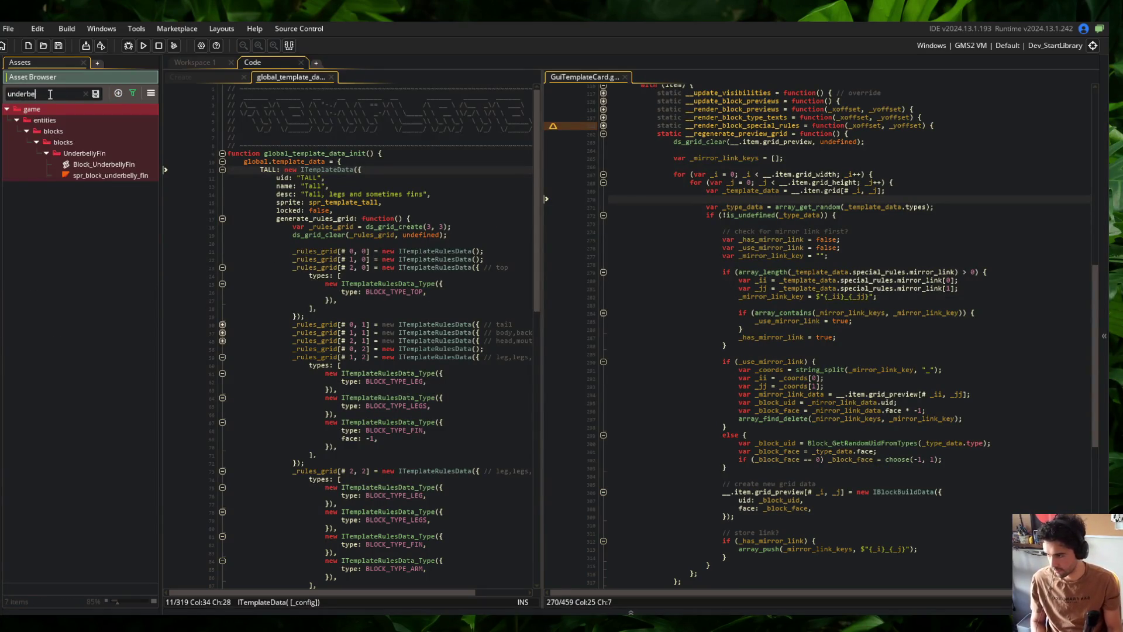
pyautogui.doubleClick(125, 174)
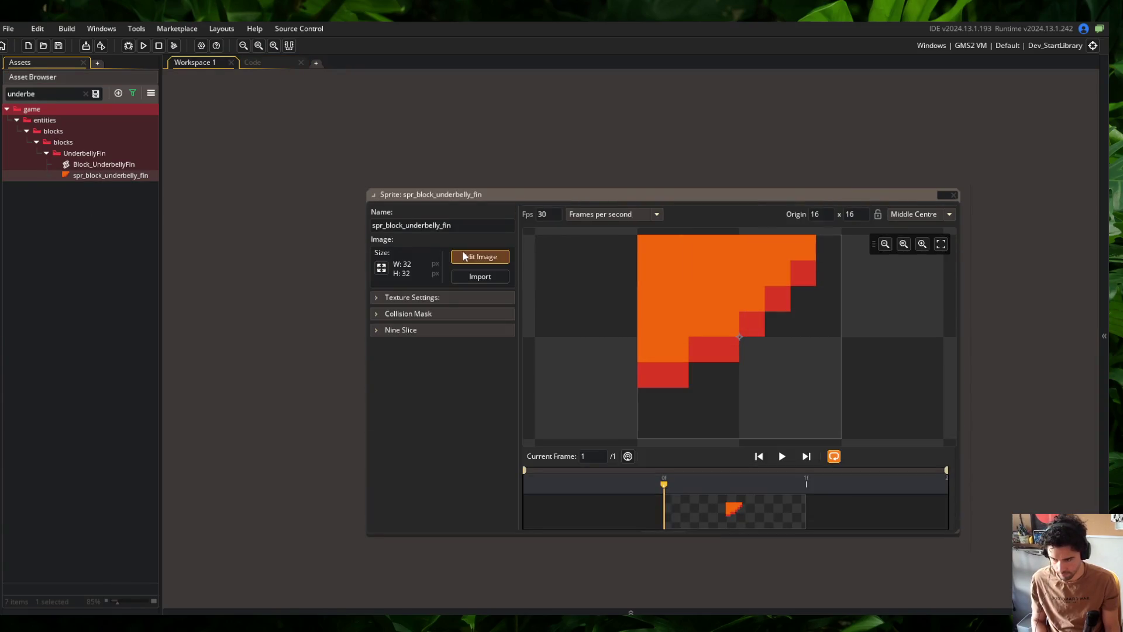
pyautogui.click(474, 256)
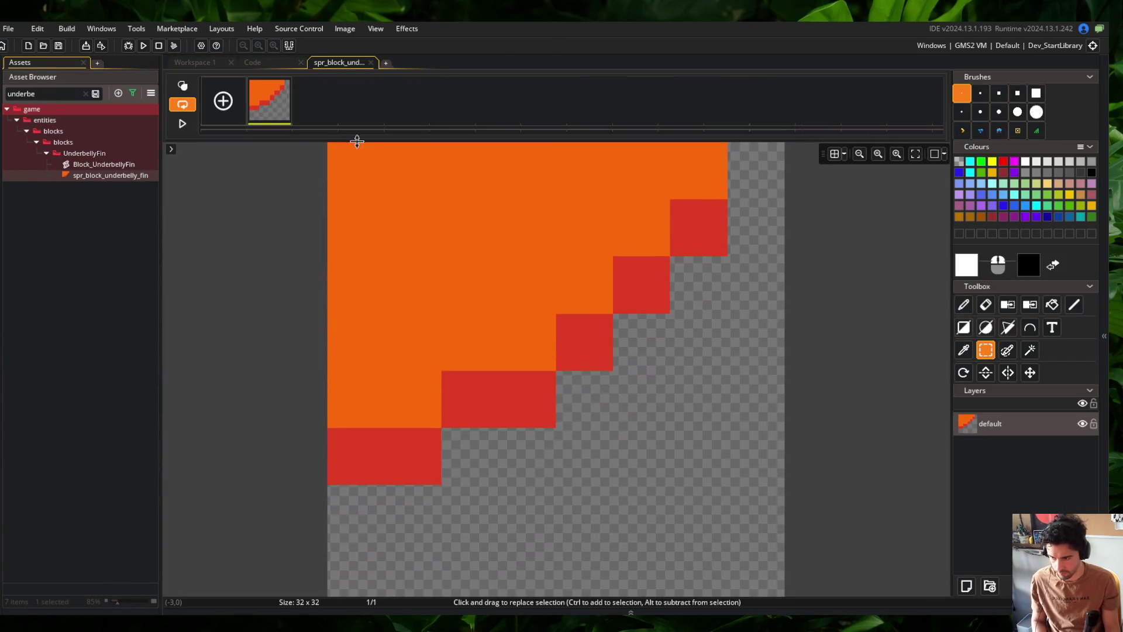
pyautogui.scroll(-5, 323, 496)
pyautogui.moveTo(308, 517); pyautogui.dragTo(364, 228)
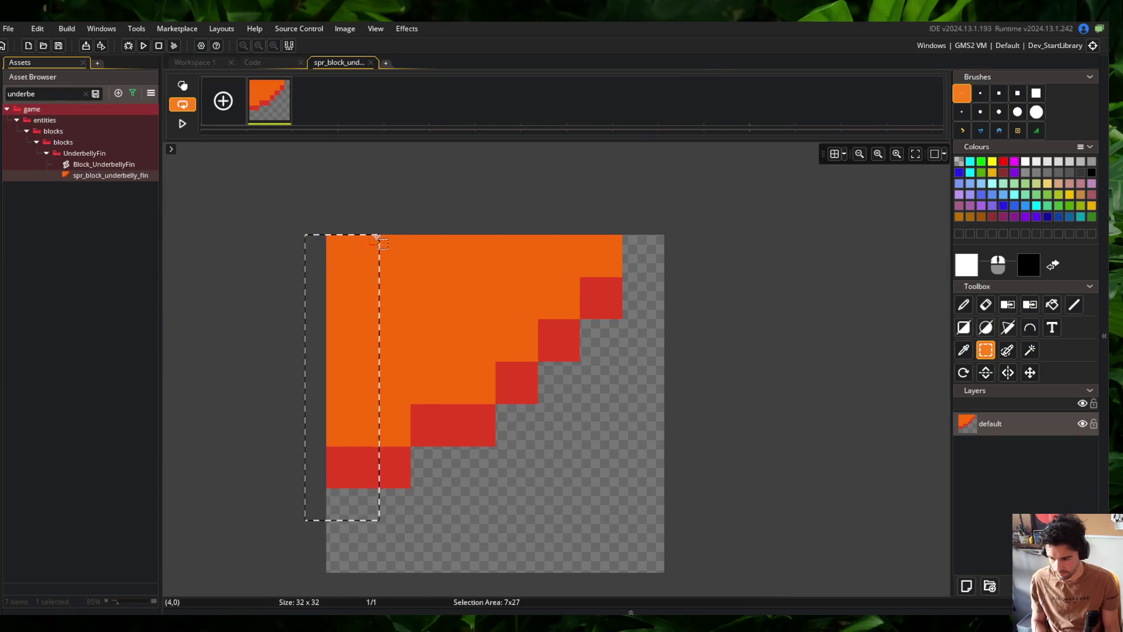
pyautogui.press('Right')
pyautogui.press('Right')
pyautogui.press('Right')
pyautogui.press('d')
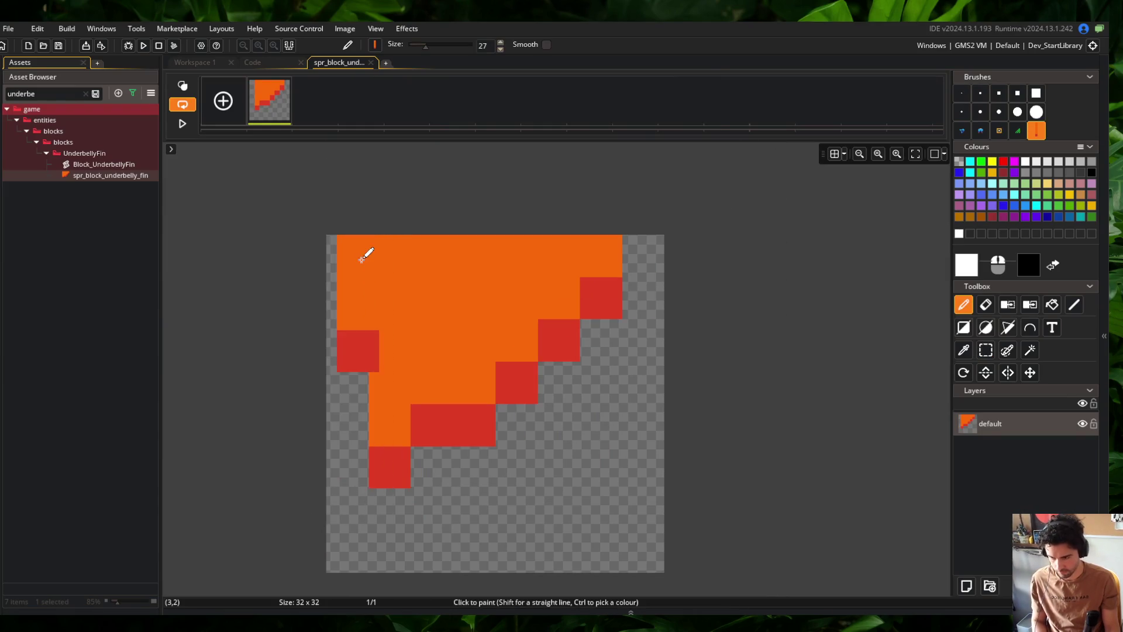
pyautogui.hotkey('alt', 'Tab')
pyautogui.hotkey('alt', 'Tab')
pyautogui.hotkey('alt', 'Tab')
pyautogui.hotkey('alt', 'Tab')
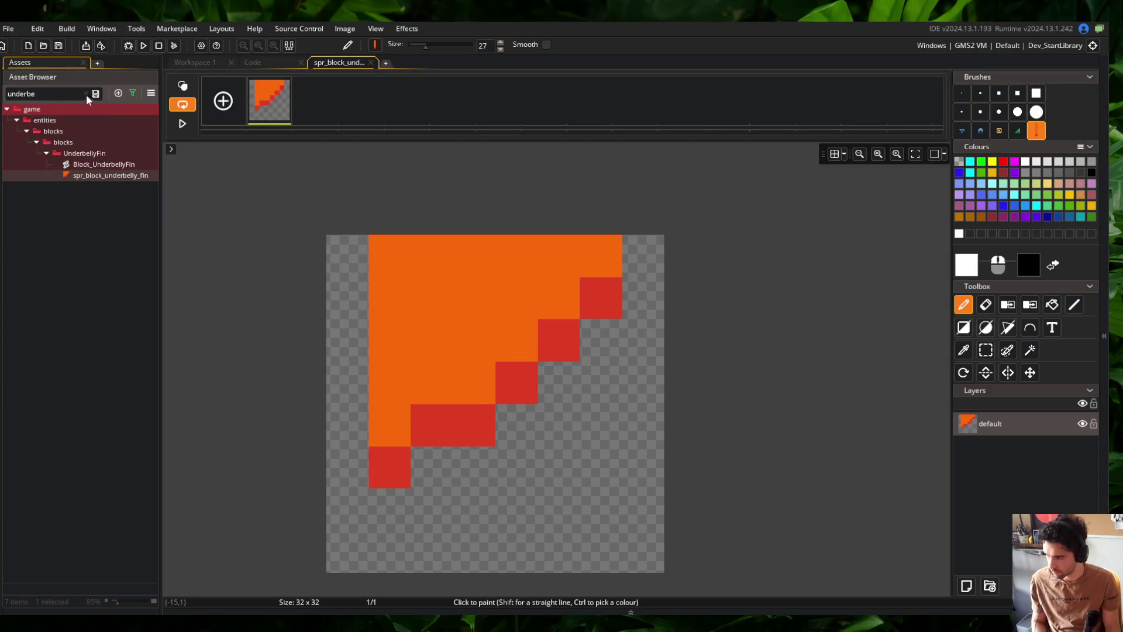
# Move the spr_block_rutter_fin art down in its canvas and start a new build
pyautogui.click(86, 93)
pyautogui.write('r')
pyautogui.doubleClick(75, 174)
pyautogui.click(472, 227)
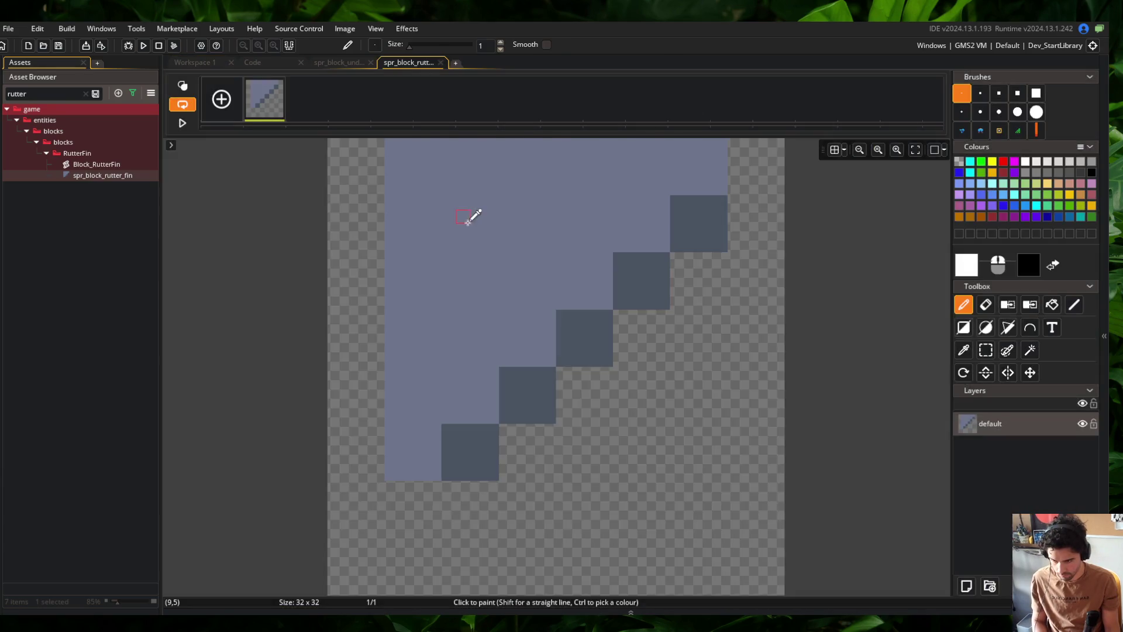
pyautogui.press('m')
pyautogui.moveTo(504, 219); pyautogui.dragTo(502, 275)
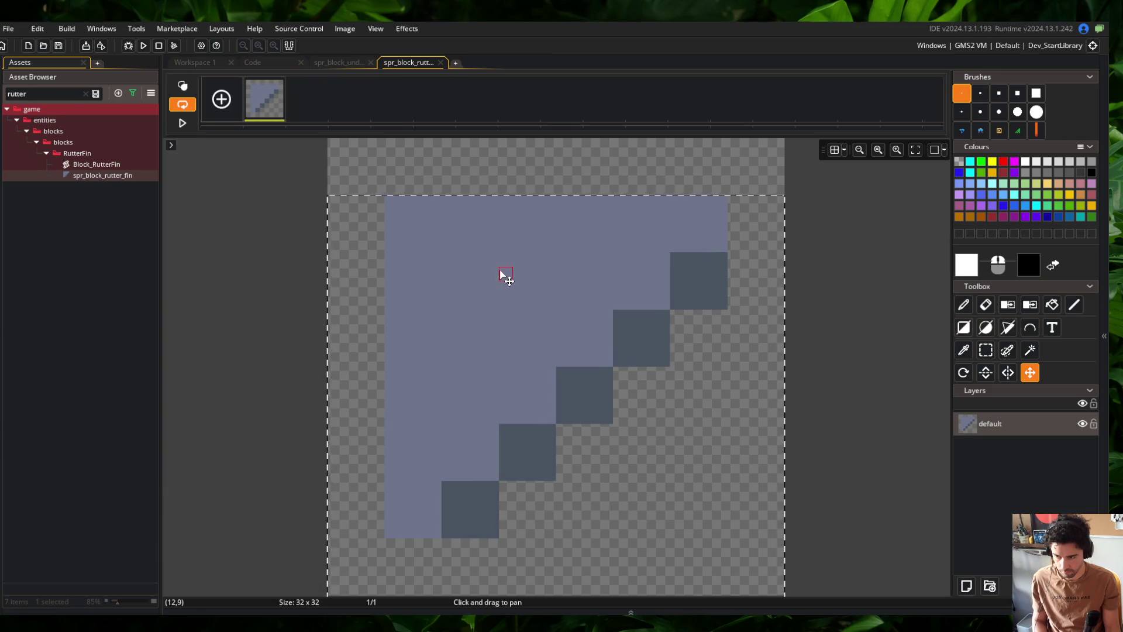
pyautogui.press('s')
pyautogui.hotkey('ctrl', 'v')
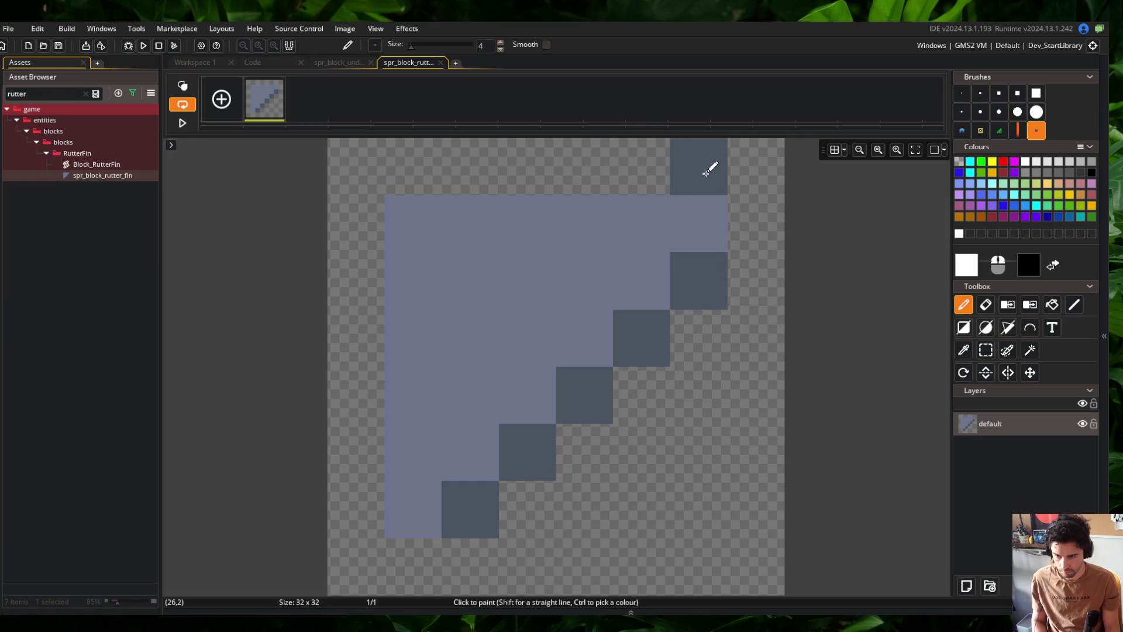
pyautogui.middleClick(408, 68)
pyautogui.click(143, 46)
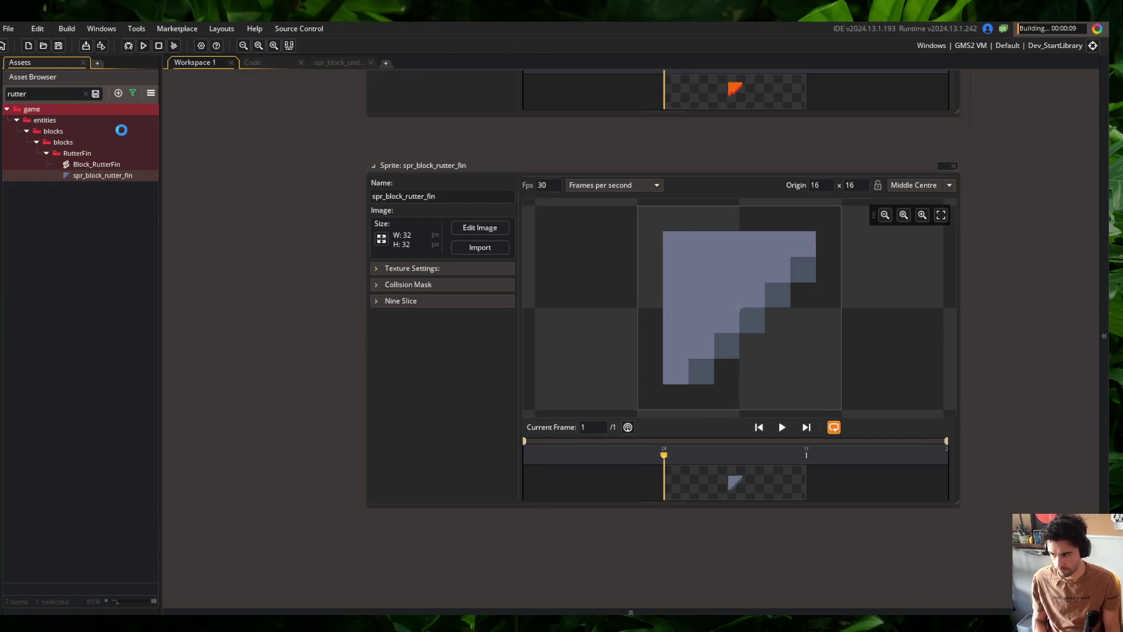
# Preview Tall-skeleton monsters with labels hidden, then reopen spr_block_underbelly_fin
pyautogui.click(85, 95)
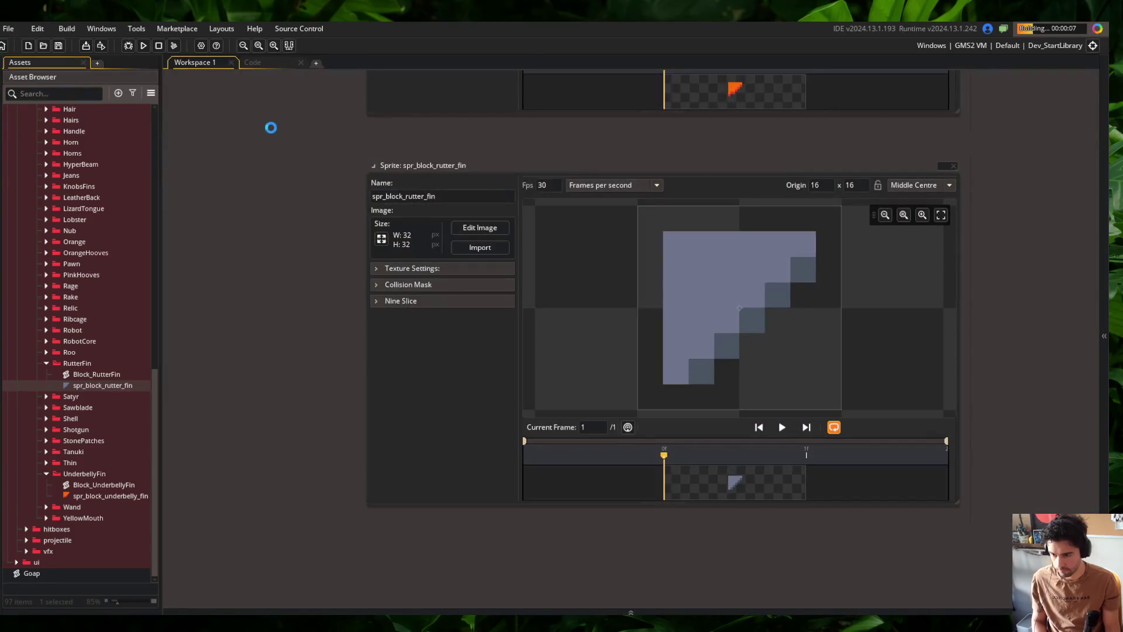
pyautogui.scroll(4, 397, 175)
pyautogui.scroll(5, 410, 217)
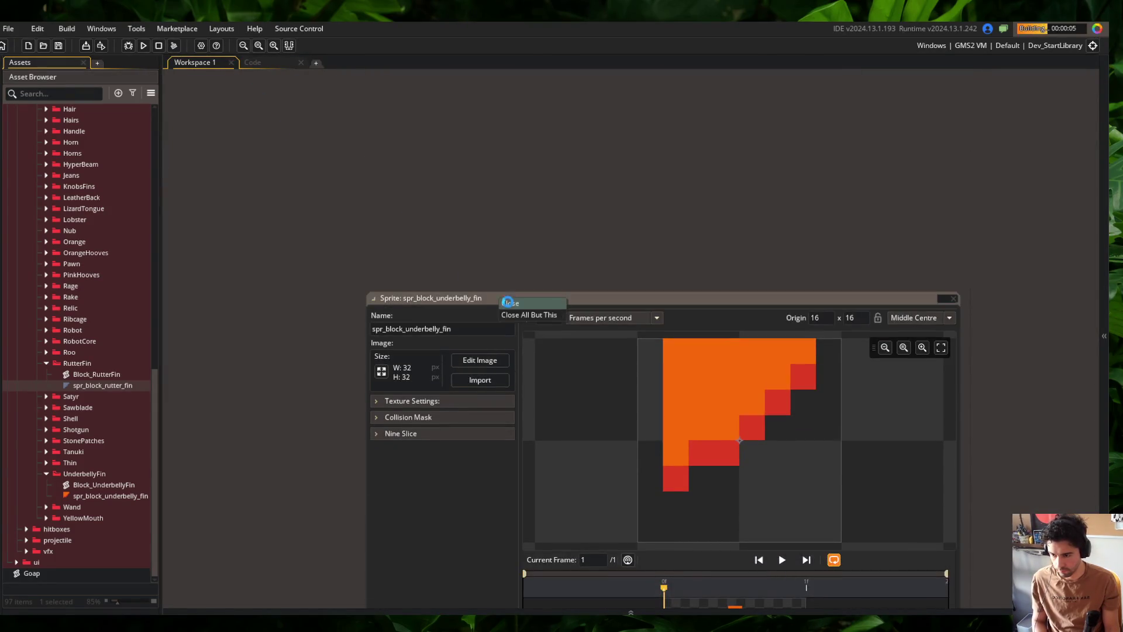
pyautogui.doubleClick(531, 298)
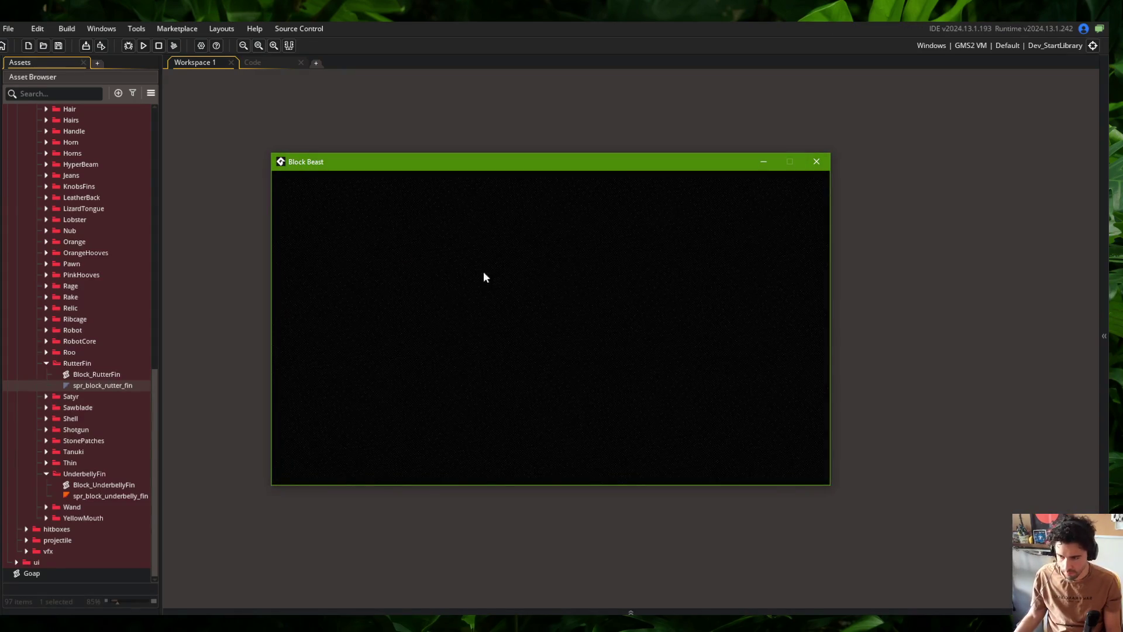
pyautogui.press('Right')
pyautogui.click(465, 330)
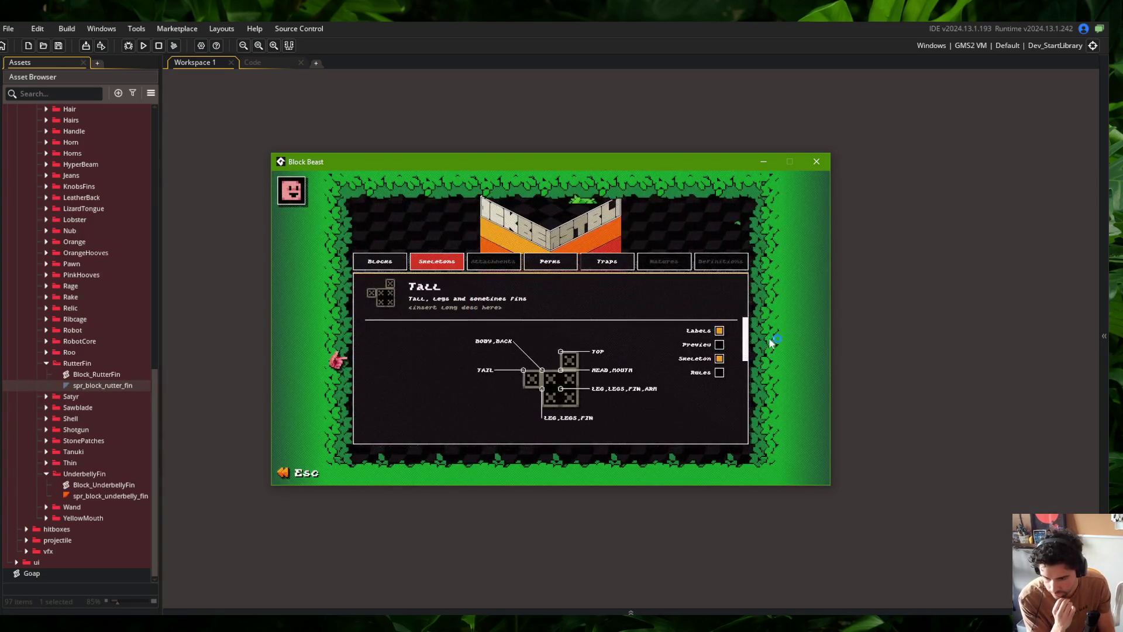
pyautogui.click(720, 331)
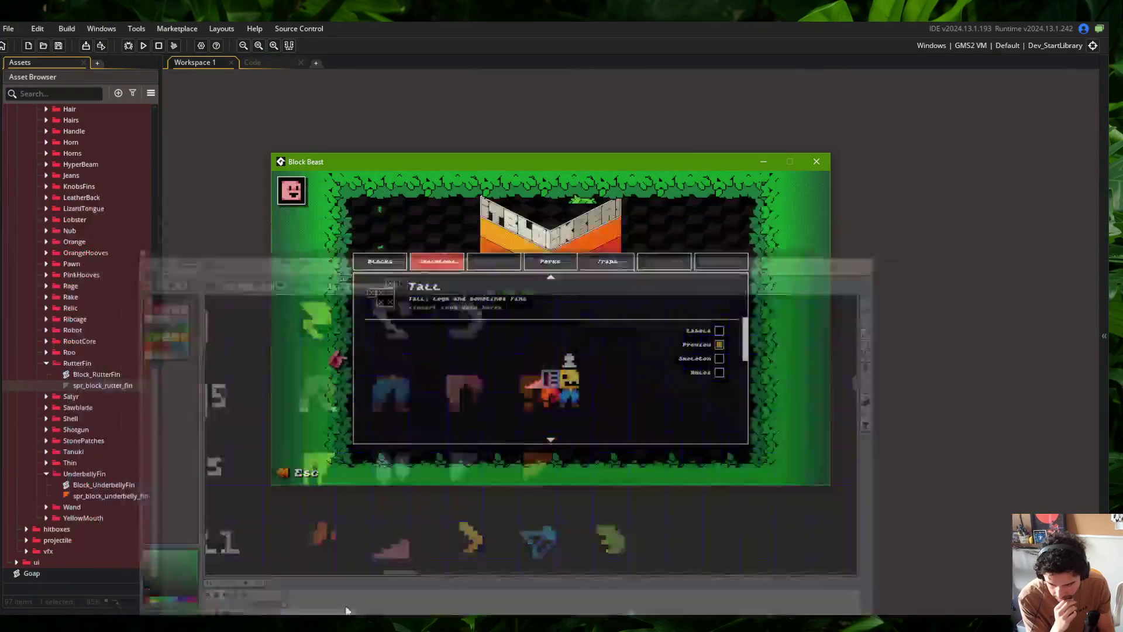
pyautogui.doubleClick(88, 496)
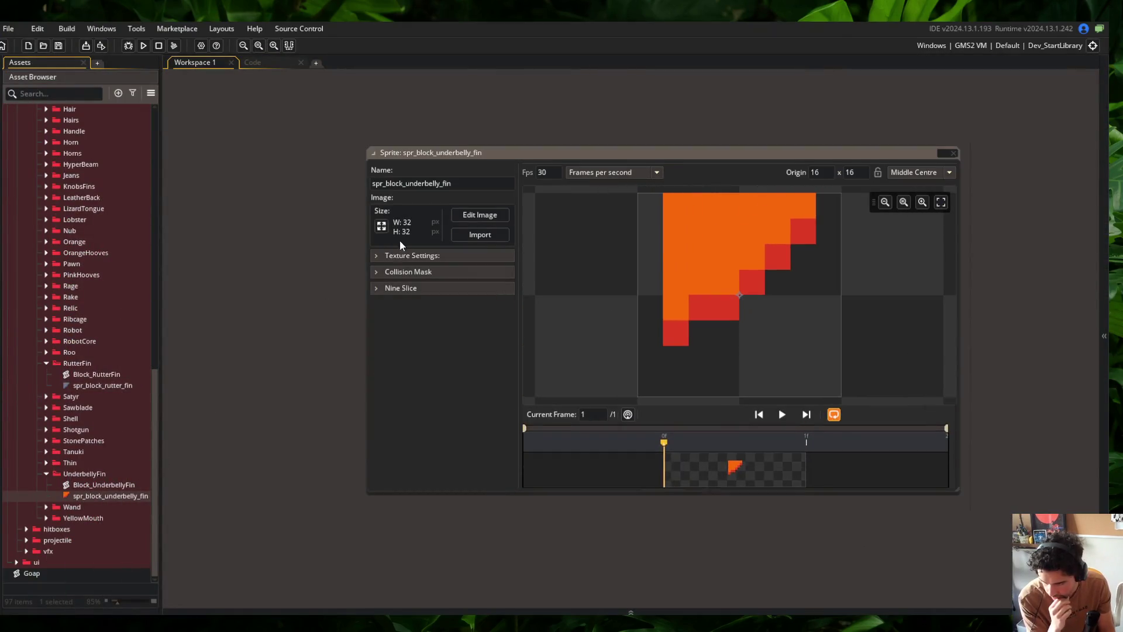
# Move the underbelly fin artwork down one pixel and rebuild the game
pyautogui.click(493, 213)
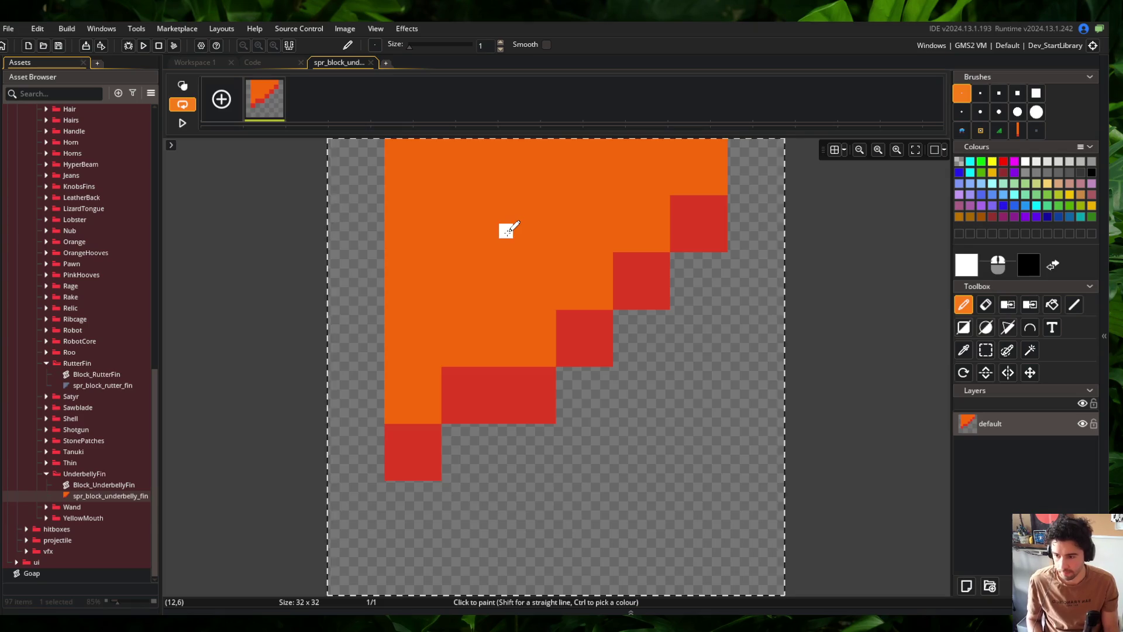
pyautogui.press('m')
pyautogui.moveTo(507, 230); pyautogui.dragTo(510, 288)
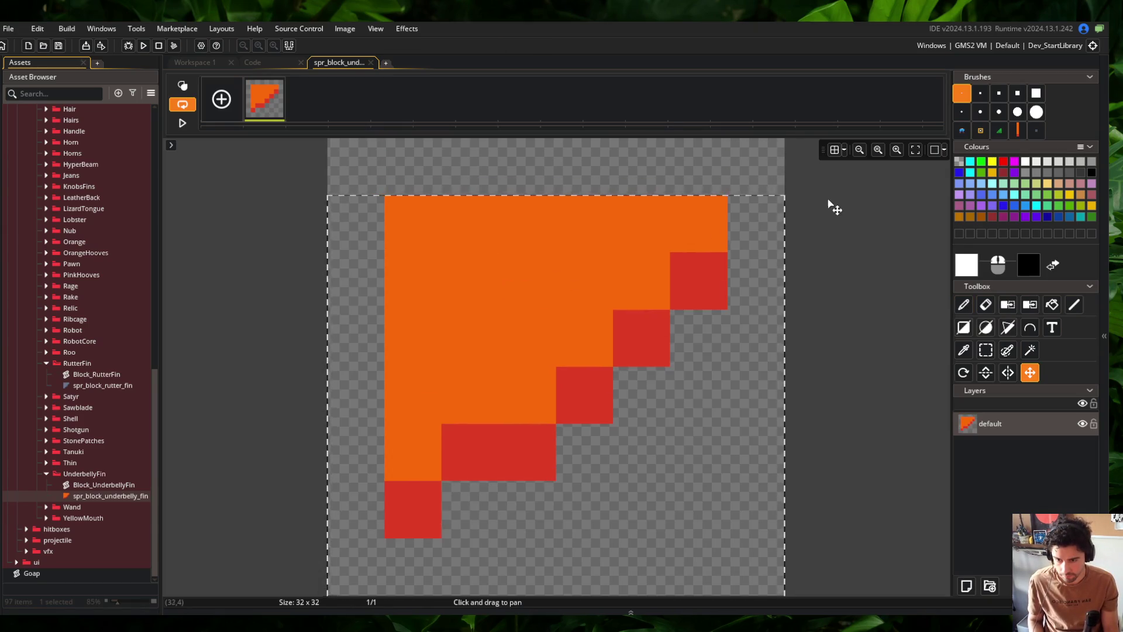
pyautogui.click(371, 62)
pyautogui.click(144, 45)
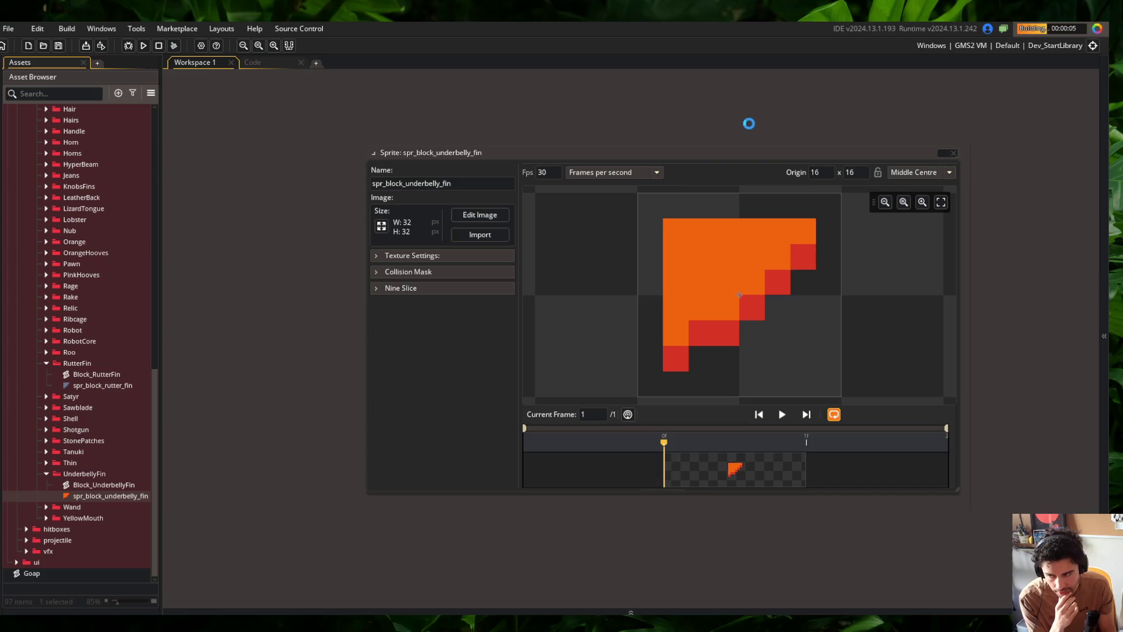
# Open the Tall skeleton in the Skeletons list and show its creature preview
pyautogui.moveTo(748, 123); pyautogui.dragTo(675, 112)
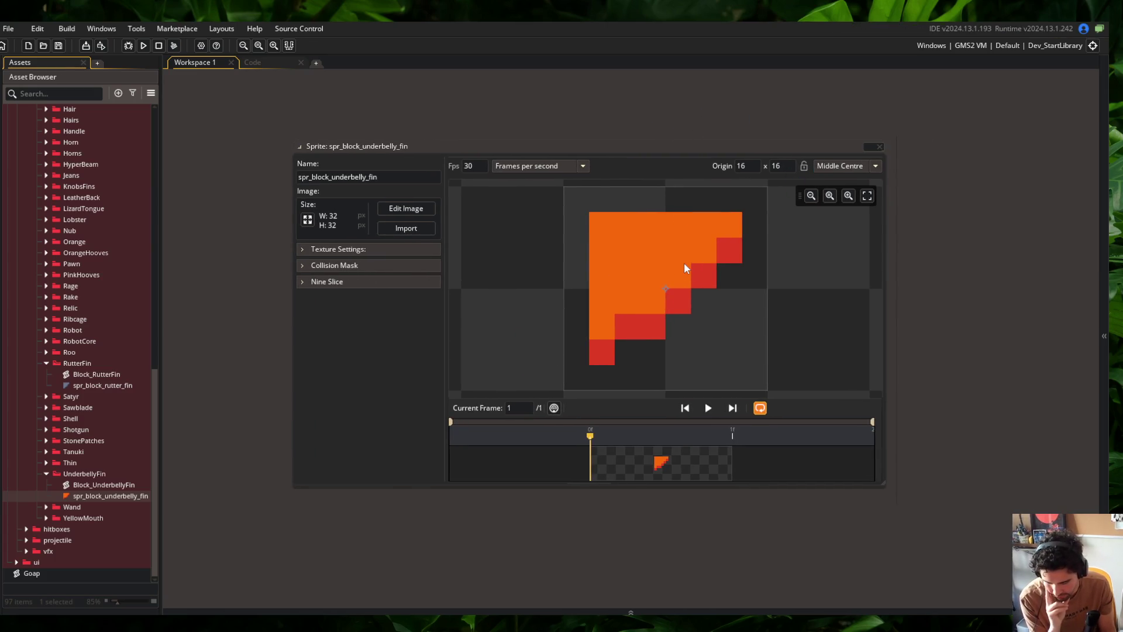
pyautogui.click(436, 261)
pyautogui.click(433, 323)
pyautogui.click(720, 344)
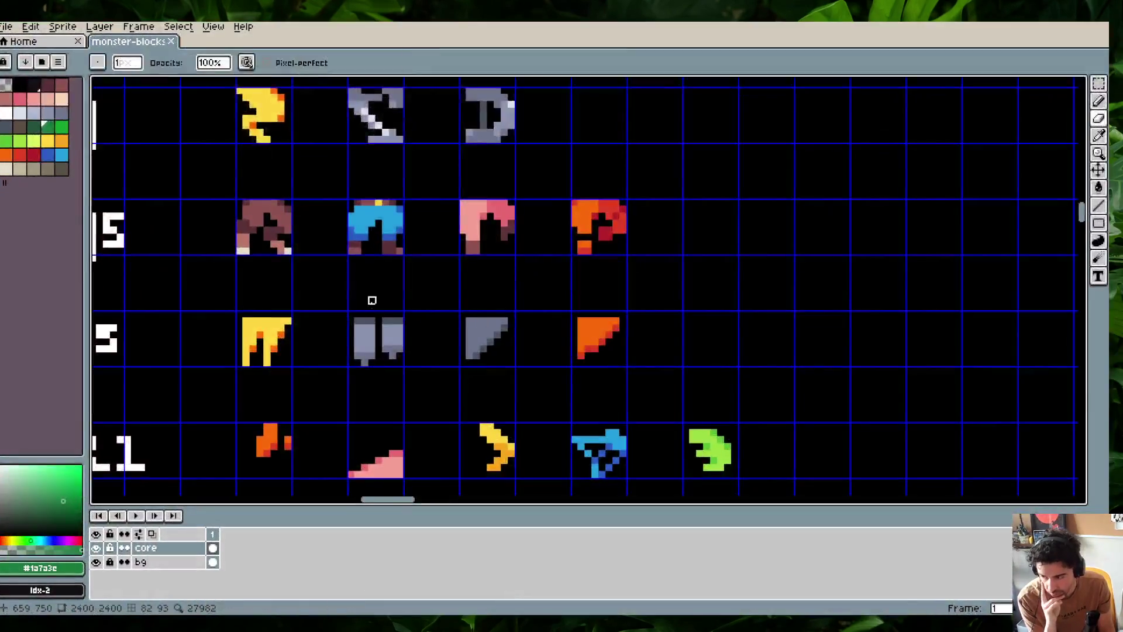
# Shift the Slug and Wide rows down one row, then drag a copy of the Tall skeleton grid into the gap
pyautogui.scroll(-5, 384, 253)
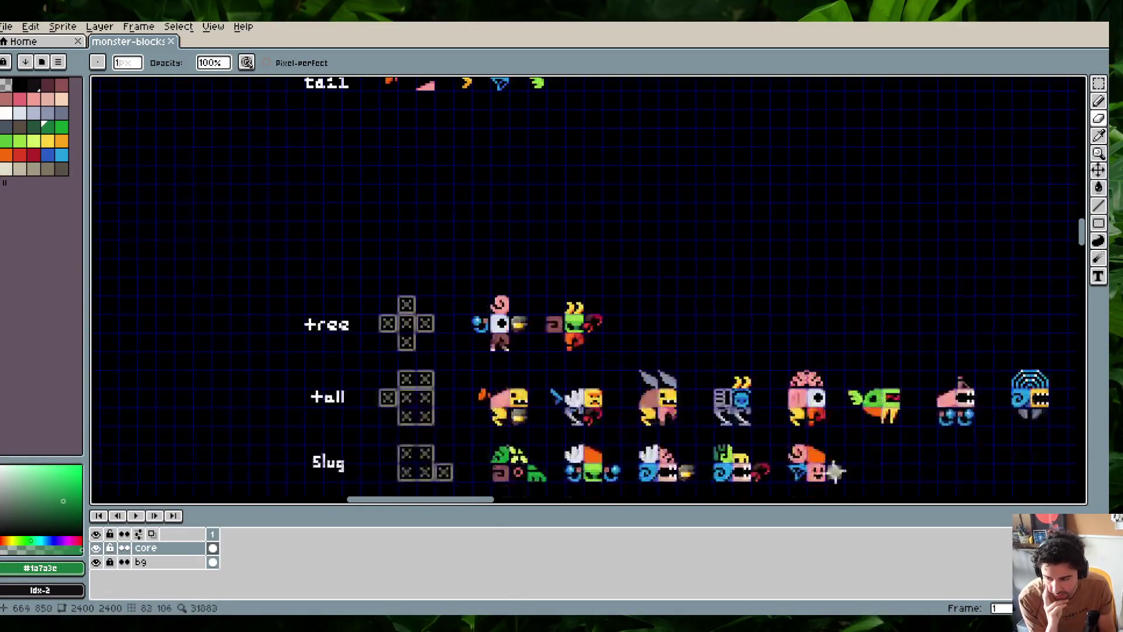
pyautogui.moveTo(818, 201); pyautogui.dragTo(702, 222)
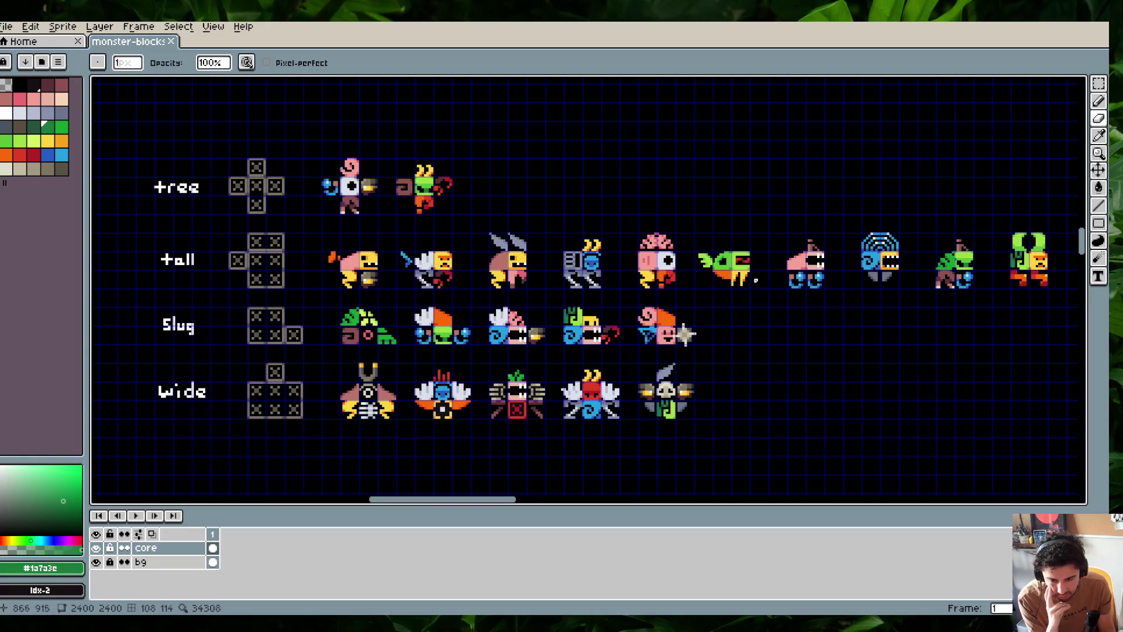
pyautogui.scroll(-3, 813, 202)
pyautogui.scroll(1, 763, 218)
pyautogui.scroll(2, 763, 218)
pyautogui.press('m')
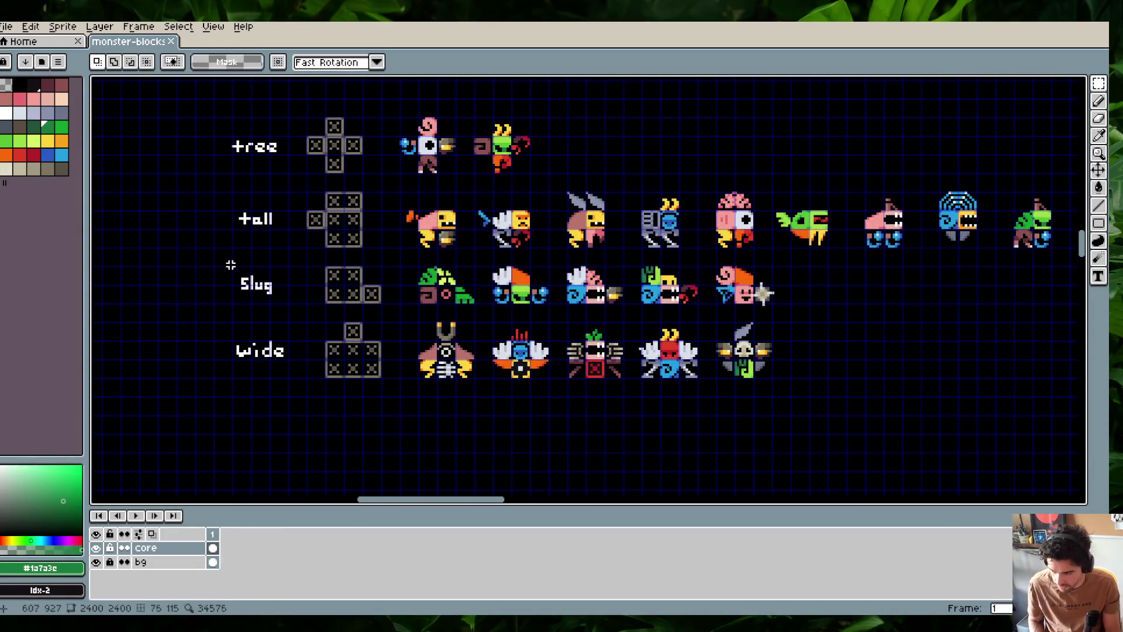
pyautogui.moveTo(216, 255); pyautogui.dragTo(964, 419)
pyautogui.click(817, 368)
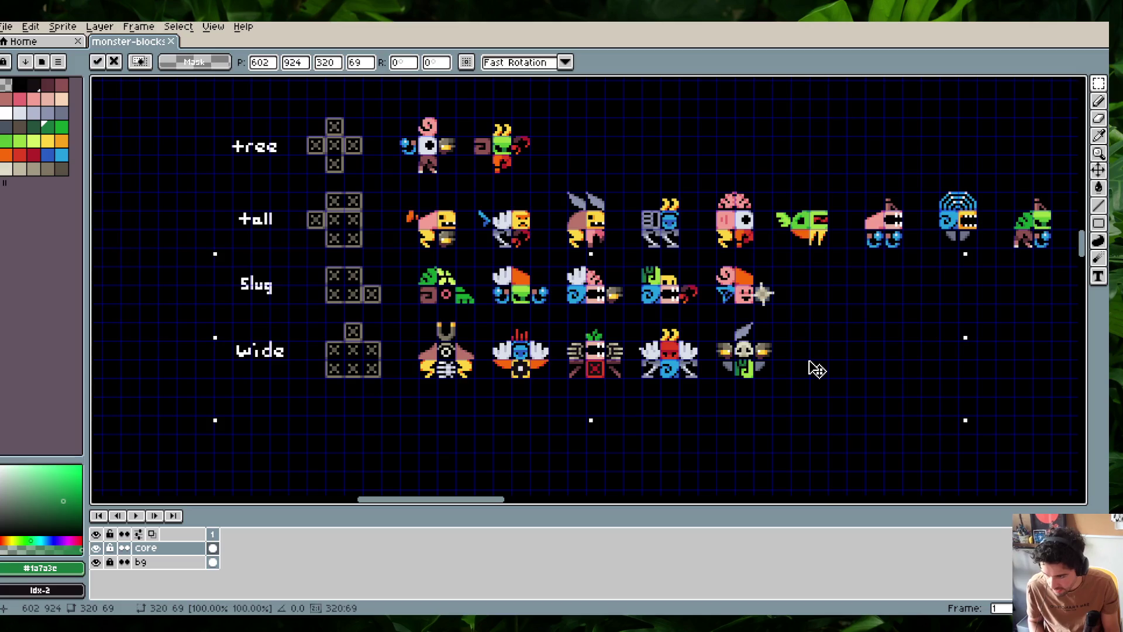
pyautogui.moveTo(817, 369); pyautogui.dragTo(807, 478)
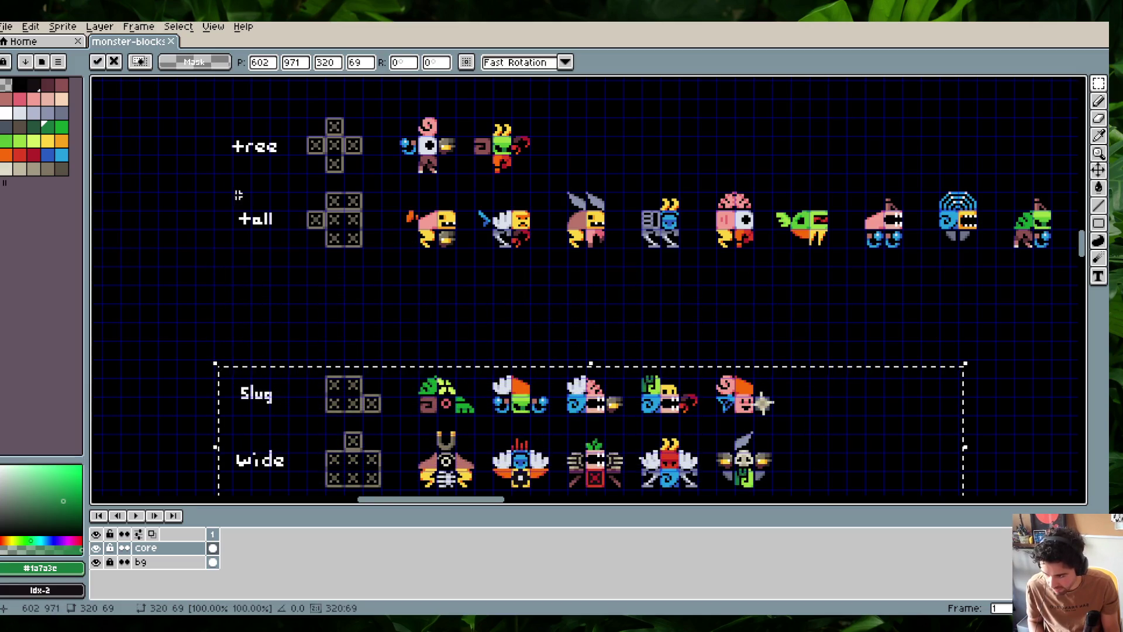
pyautogui.moveTo(238, 190); pyautogui.dragTo(363, 253)
pyautogui.moveTo(295, 179)
pyautogui.mouseDown()
pyautogui.moveTo(386, 275)
pyautogui.moveTo(366, 331)
pyautogui.mouseUp()
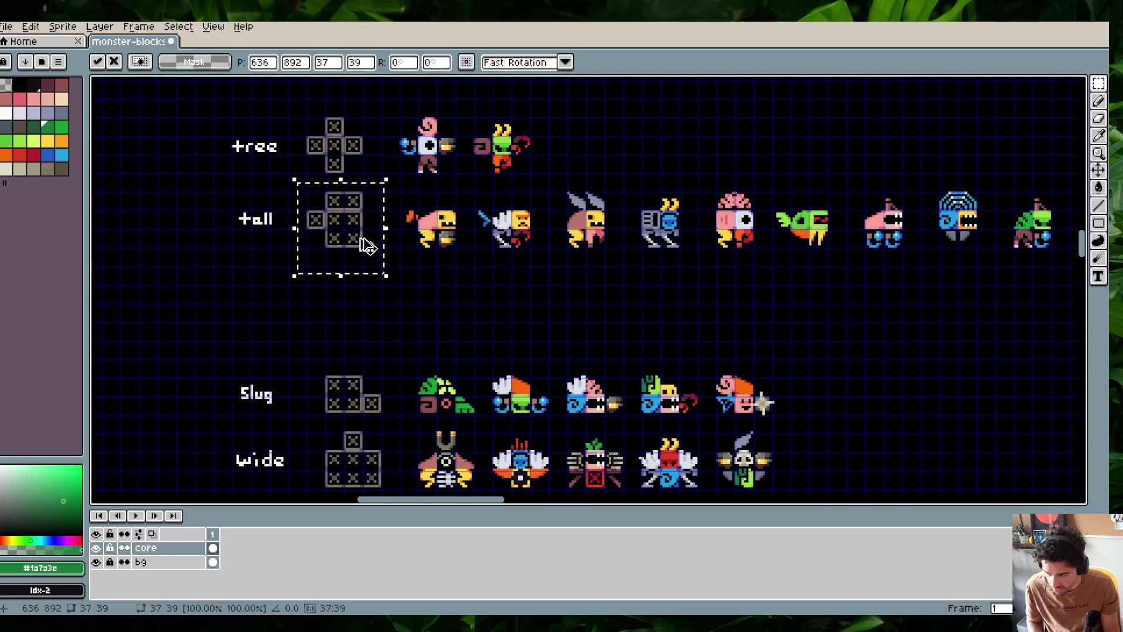
# Commit the copied Tall grid and the Slug and Wide rows' lowered position
pyautogui.press('Return')
pyautogui.scroll(-3, 333, 358)
pyautogui.moveTo(192, 276); pyautogui.dragTo(850, 451)
pyautogui.scroll(2, 321, 321)
pyautogui.scroll(-2, 326, 319)
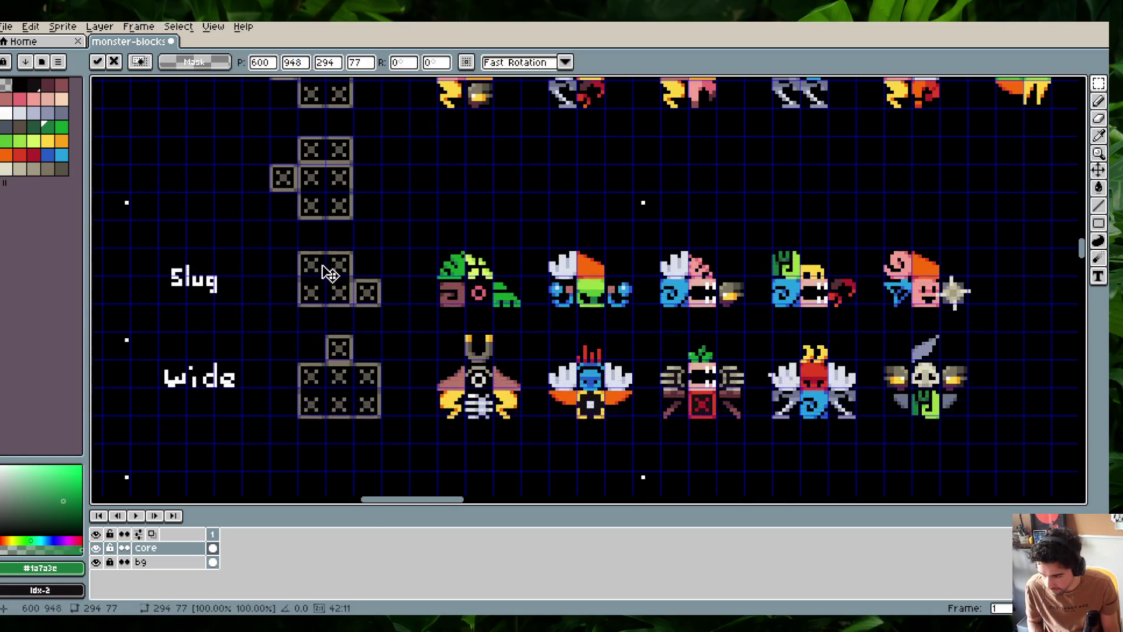
pyautogui.press('Return')
# Move the three fin monsters from the Tall row into the new row, then place the green monster beside the pink-brain one
pyautogui.scroll(-2, 369, 275)
pyautogui.scroll(1, 372, 260)
pyautogui.moveTo(573, 186)
pyautogui.mouseDown()
pyautogui.moveTo(807, 239)
pyautogui.moveTo(416, 410)
pyautogui.moveTo(438, 292)
pyautogui.mouseUp()
pyautogui.hscroll(-3, 806, 246)
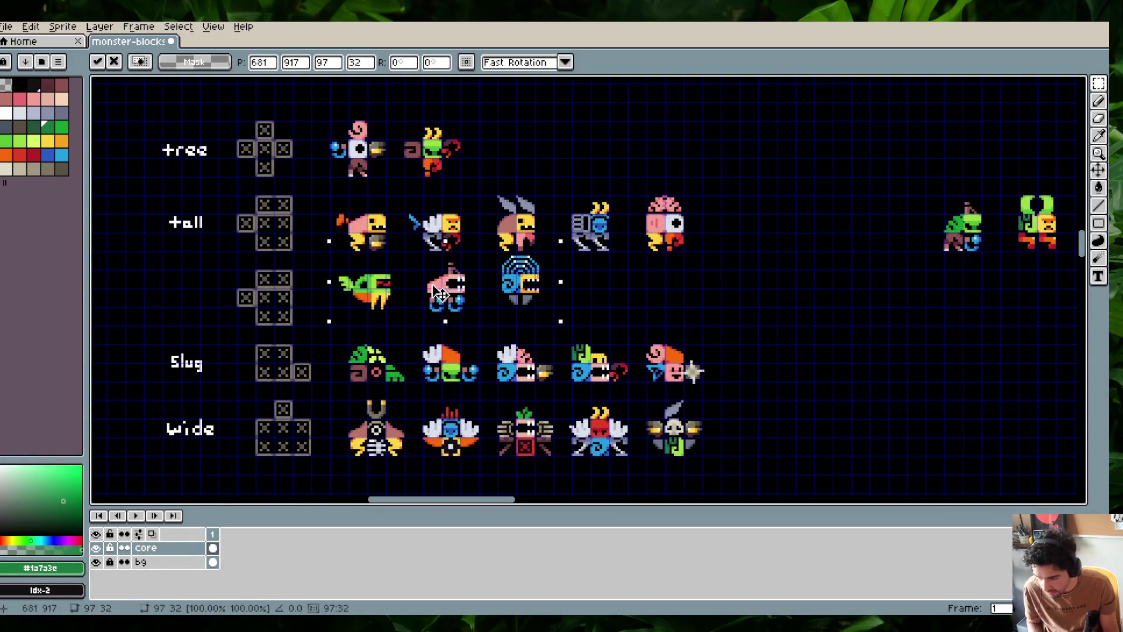
pyautogui.moveTo(437, 293); pyautogui.dragTo(432, 308)
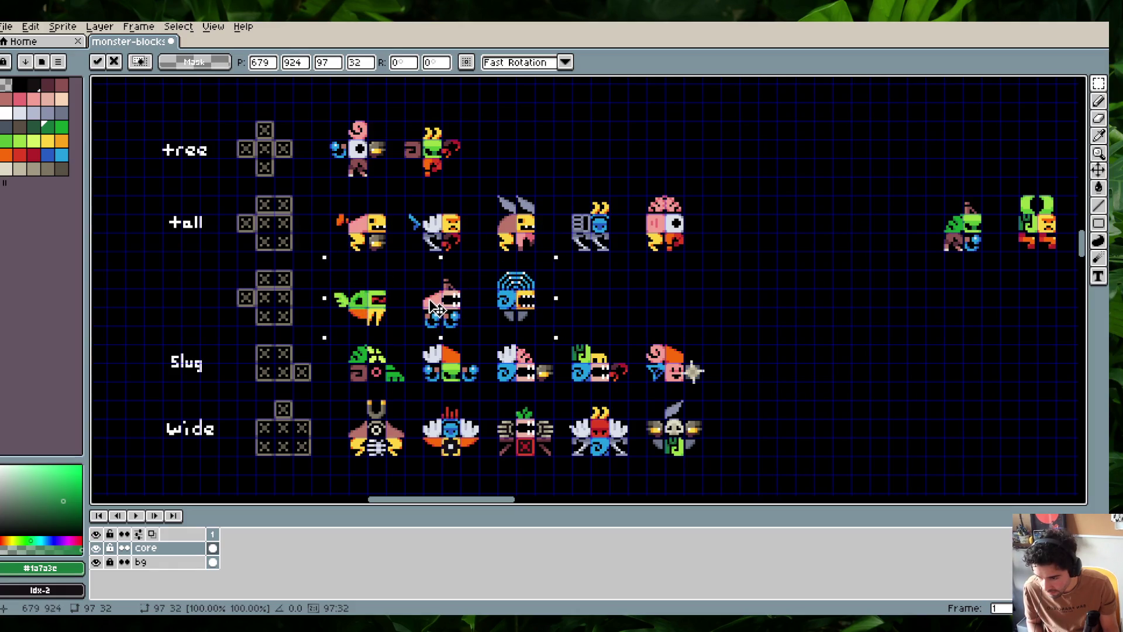
pyautogui.scroll(2, 393, 301)
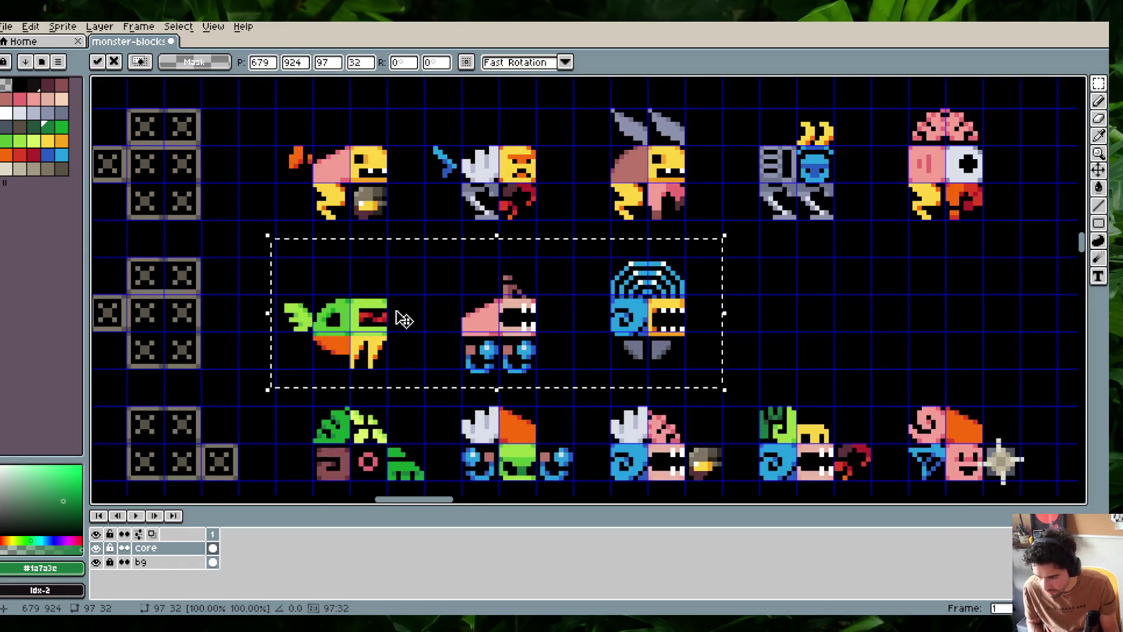
pyautogui.scroll(-2, 414, 312)
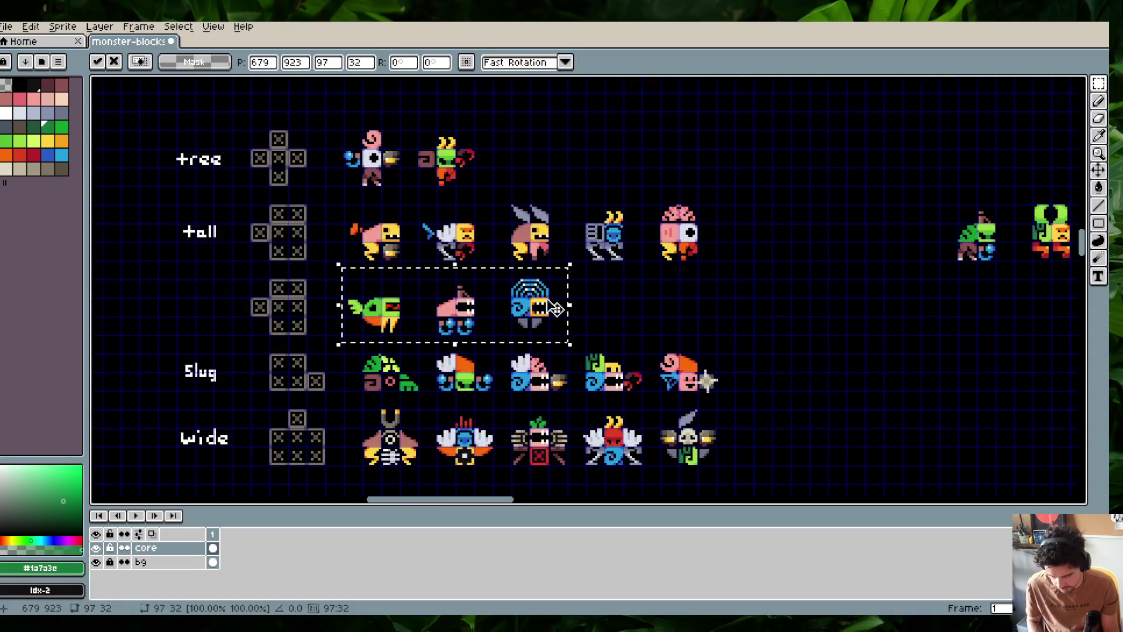
pyautogui.hotkey('ctrl', 'd')
pyautogui.hscroll(4, 662, 234)
pyautogui.moveTo(623, 182)
pyautogui.mouseDown()
pyautogui.moveTo(734, 280)
pyautogui.moveTo(473, 274)
pyautogui.moveTo(489, 272)
pyautogui.mouseUp()
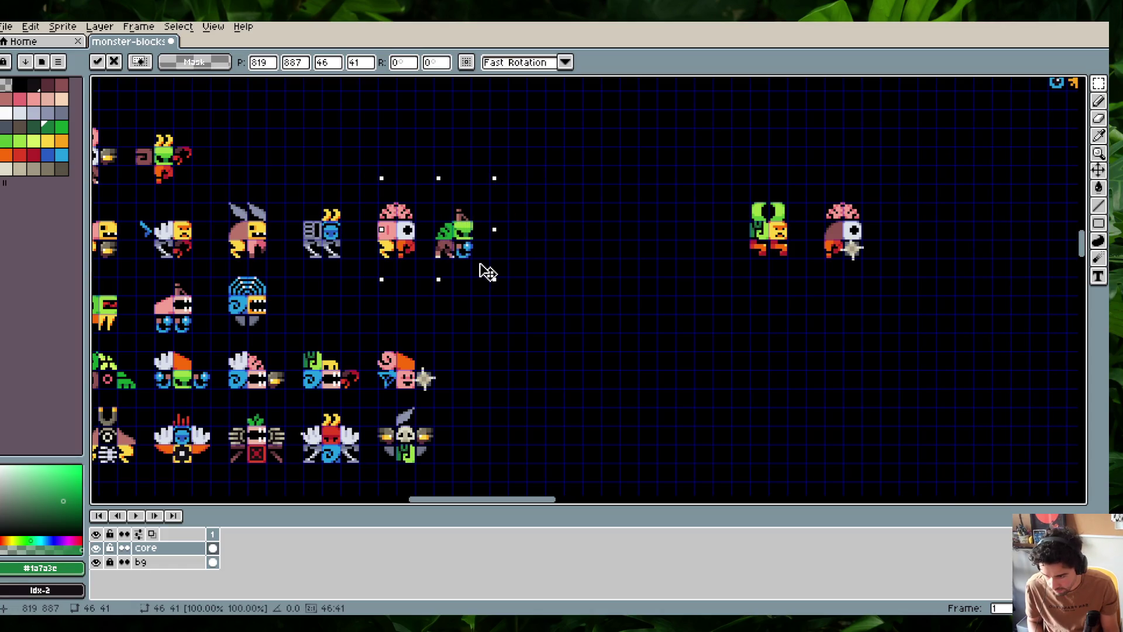
# Move the far-right green monster into the new fin row
pyautogui.hotkey('ctrl', 'd')
pyautogui.hscroll(-5, 510, 196)
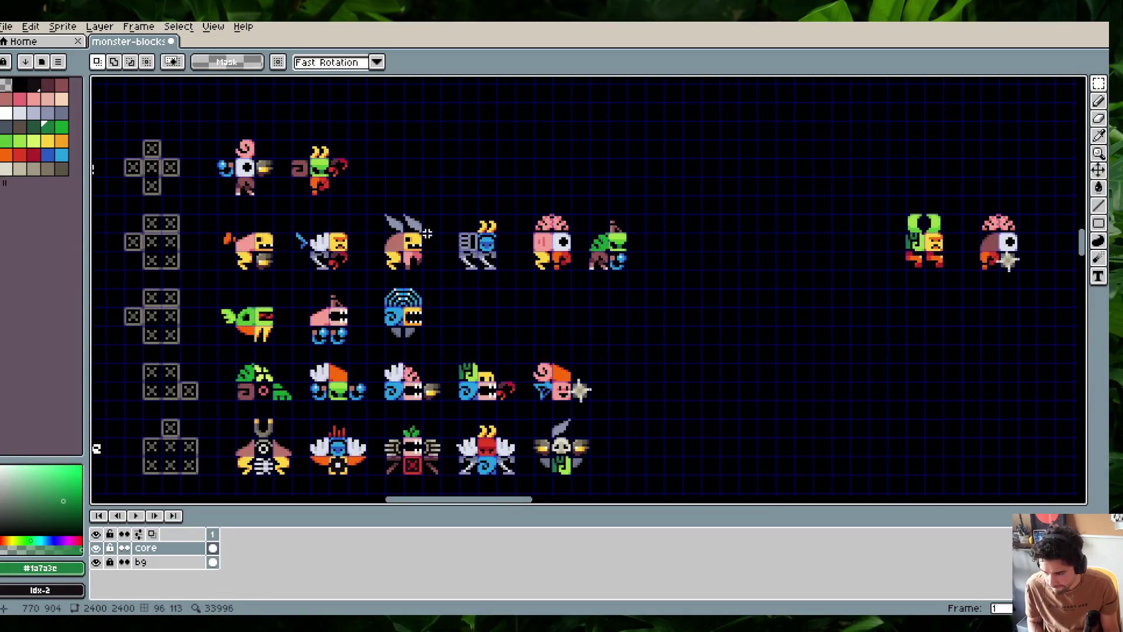
pyautogui.moveTo(864, 184); pyautogui.dragTo(958, 289)
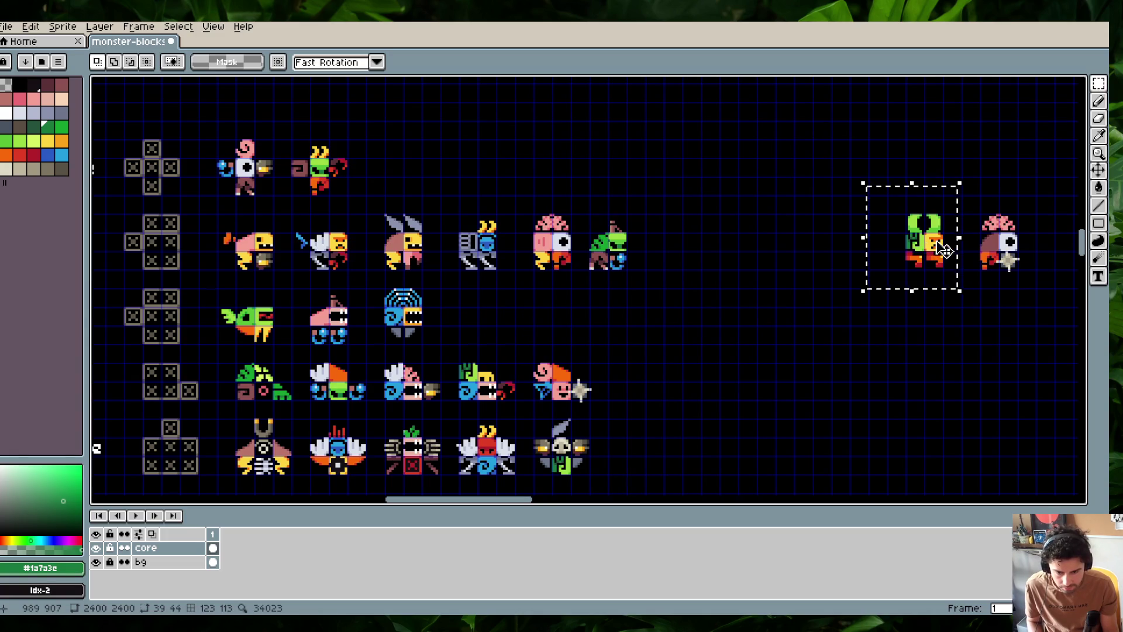
pyautogui.moveTo(942, 248); pyautogui.dragTo(682, 258)
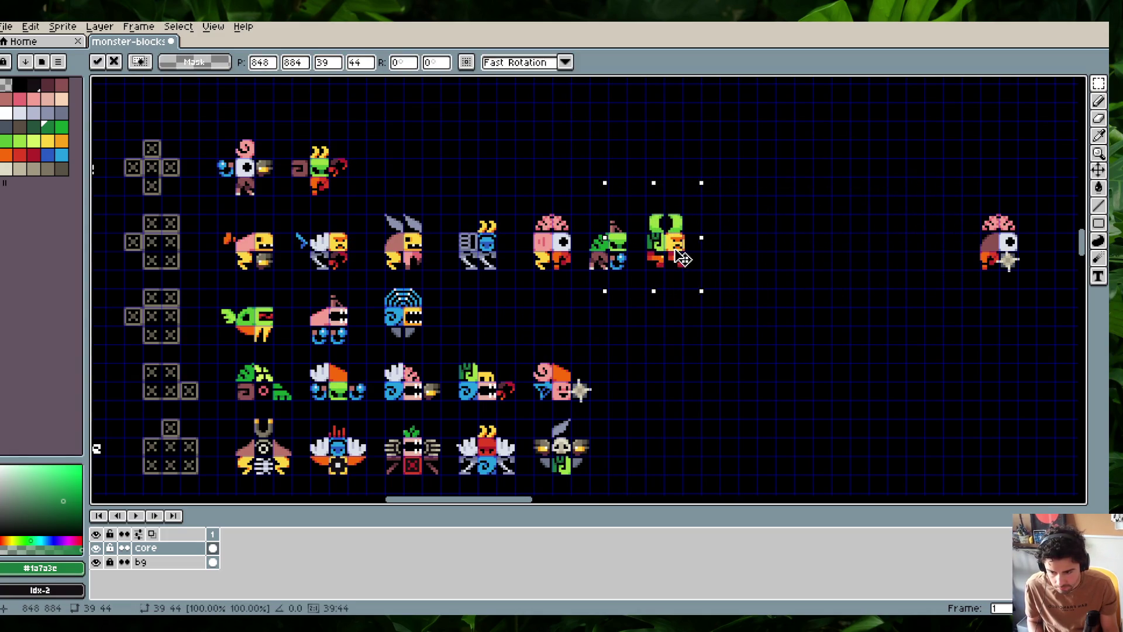
pyautogui.moveTo(681, 258)
pyautogui.mouseDown()
pyautogui.moveTo(576, 286)
pyautogui.moveTo(529, 327)
pyautogui.moveTo(582, 320)
pyautogui.moveTo(493, 330)
pyautogui.mouseUp()
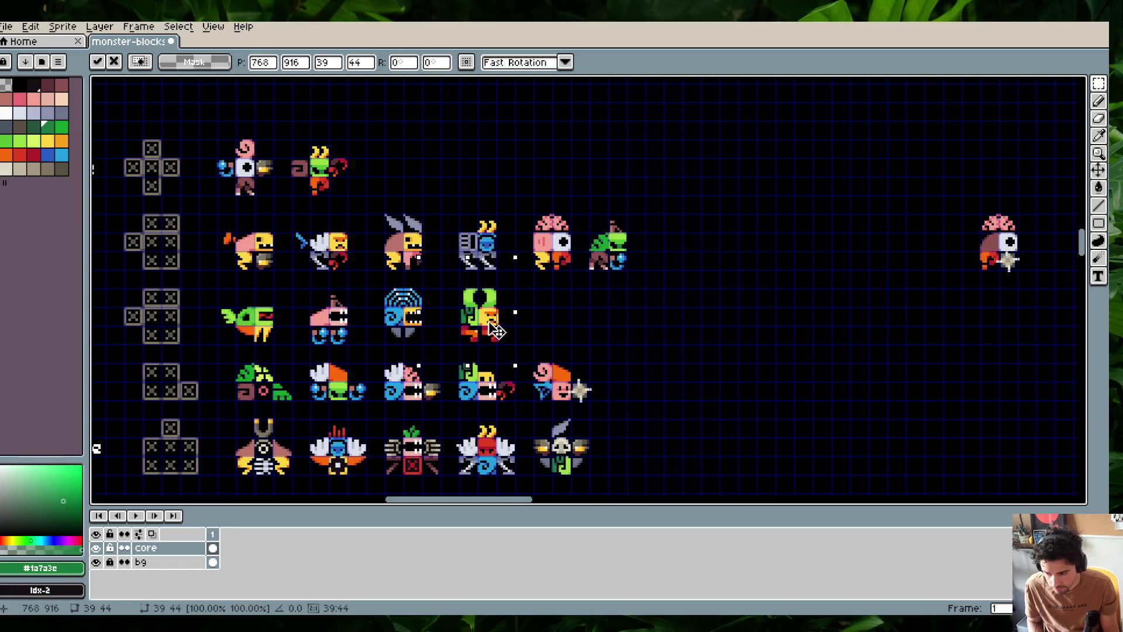
# Move the pink-brain monster to the end of the Tall row and commit it
pyautogui.moveTo(942, 189)
pyautogui.mouseDown()
pyautogui.moveTo(1032, 292)
pyautogui.moveTo(679, 272)
pyautogui.mouseUp()
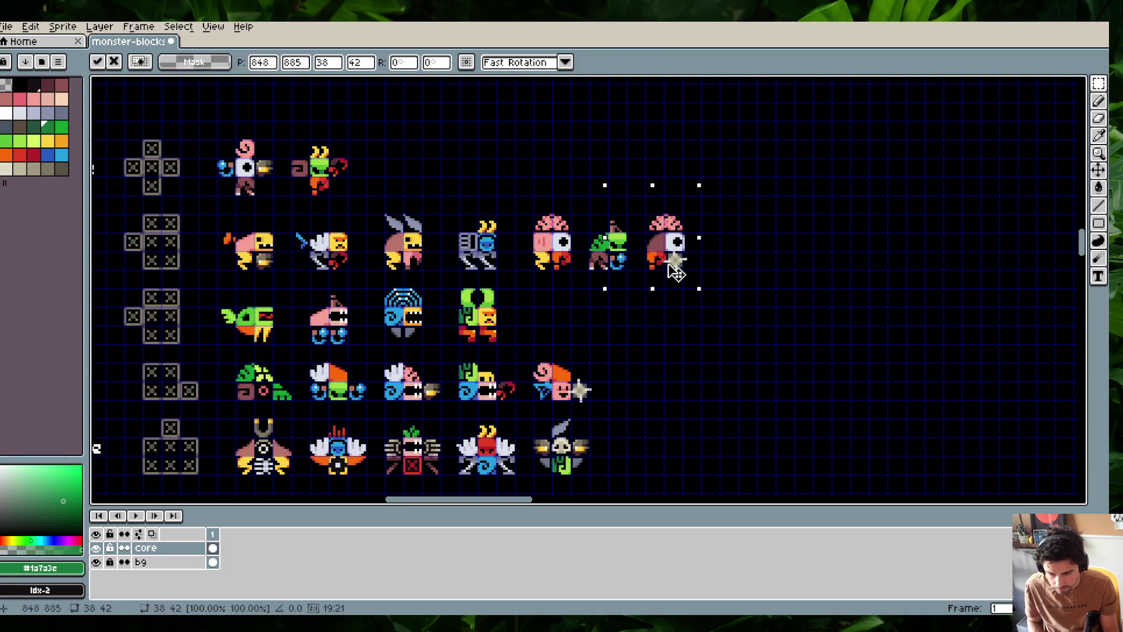
pyautogui.press('Return')
pyautogui.hscroll(-5, 676, 270)
pyautogui.scroll(-1, 675, 270)
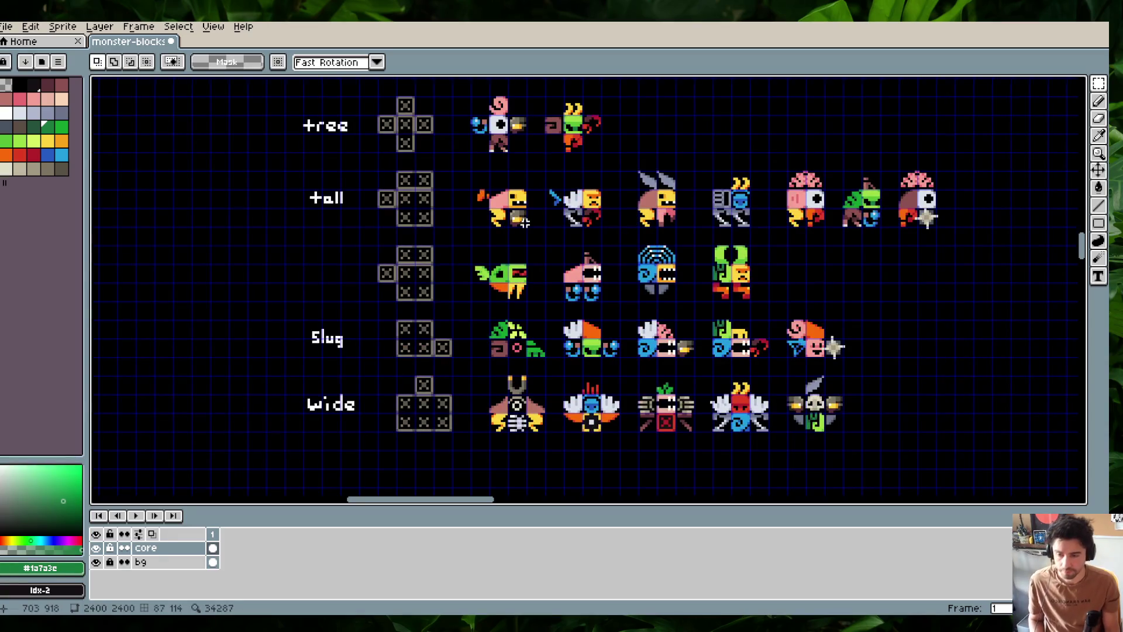
pyautogui.scroll(2, 404, 179)
# Clear the skeleton grid's top-left tile and redraw its border in the tile border colour
pyautogui.moveTo(389, 165); pyautogui.dragTo(428, 203)
pyautogui.press('Delete')
pyautogui.scroll(2, 441, 169)
pyautogui.keyDown('alt'); pyautogui.click(446, 178); pyautogui.keyUp('alt')
pyautogui.scroll(2, 423, 171)
pyautogui.press('b')
pyautogui.moveTo(408, 180); pyautogui.dragTo(409, 263)
pyautogui.keyDown('alt'); pyautogui.click(433, 270); pyautogui.keyUp('alt')
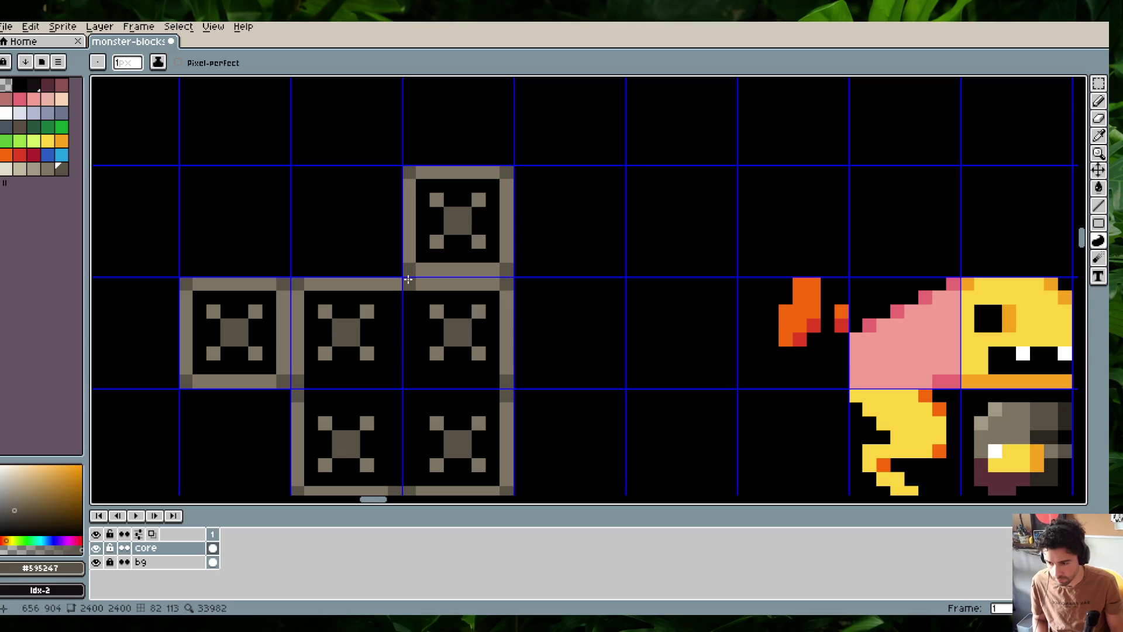
pyautogui.scroll(-3, 564, 201)
# Save the monster sheet with the pixel grid hidden
pyautogui.hotkey('ctrl', 's')
pyautogui.scroll(-1, 468, 181)
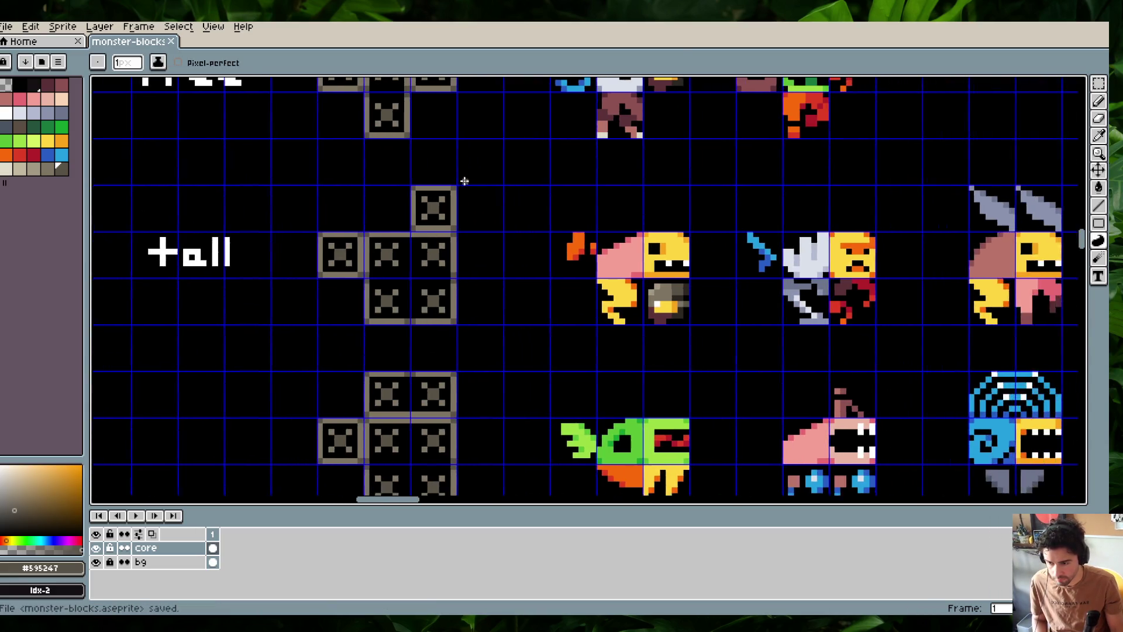
pyautogui.scroll(-1, 462, 177)
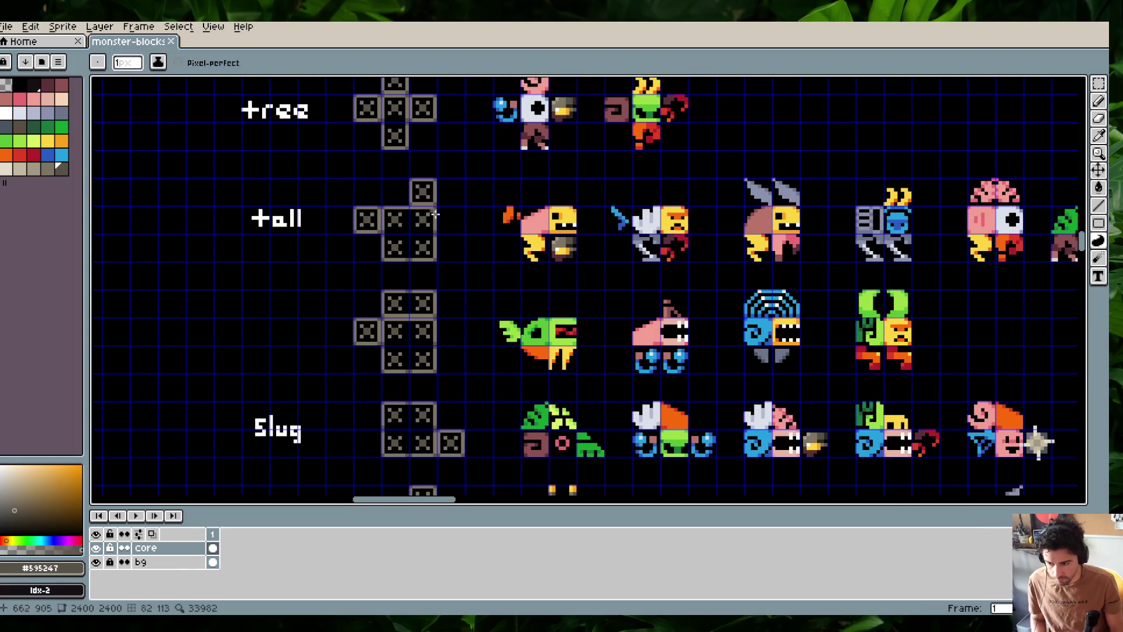
pyautogui.hotkey('ctrl', "'")
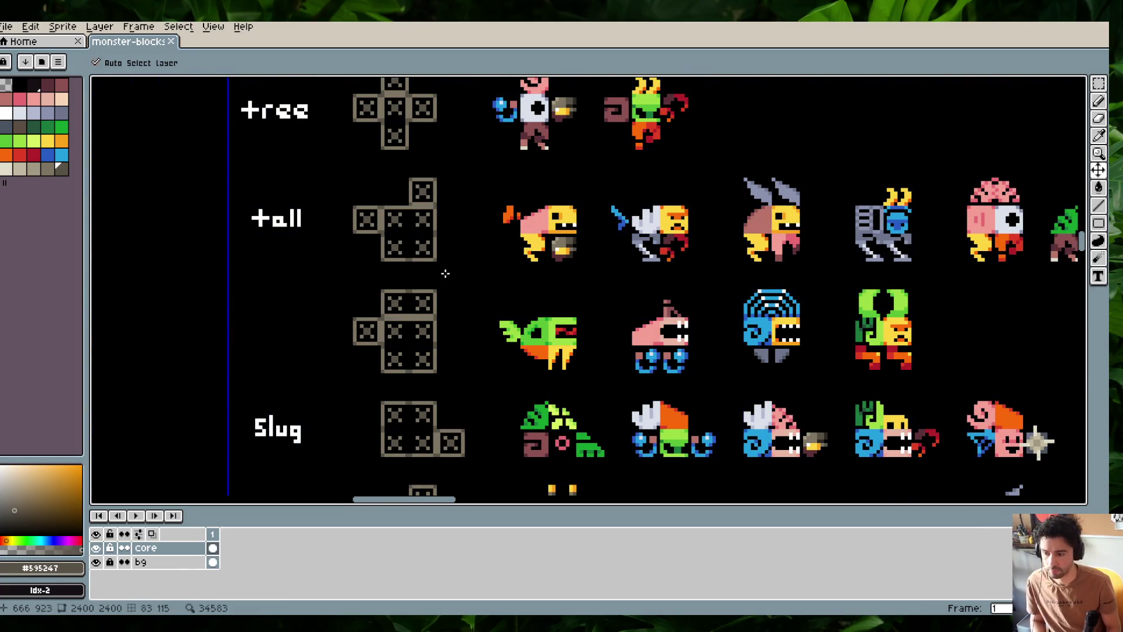
pyautogui.hotkey('ctrl', "'")
pyautogui.press('b')
pyautogui.scroll(1, 441, 268)
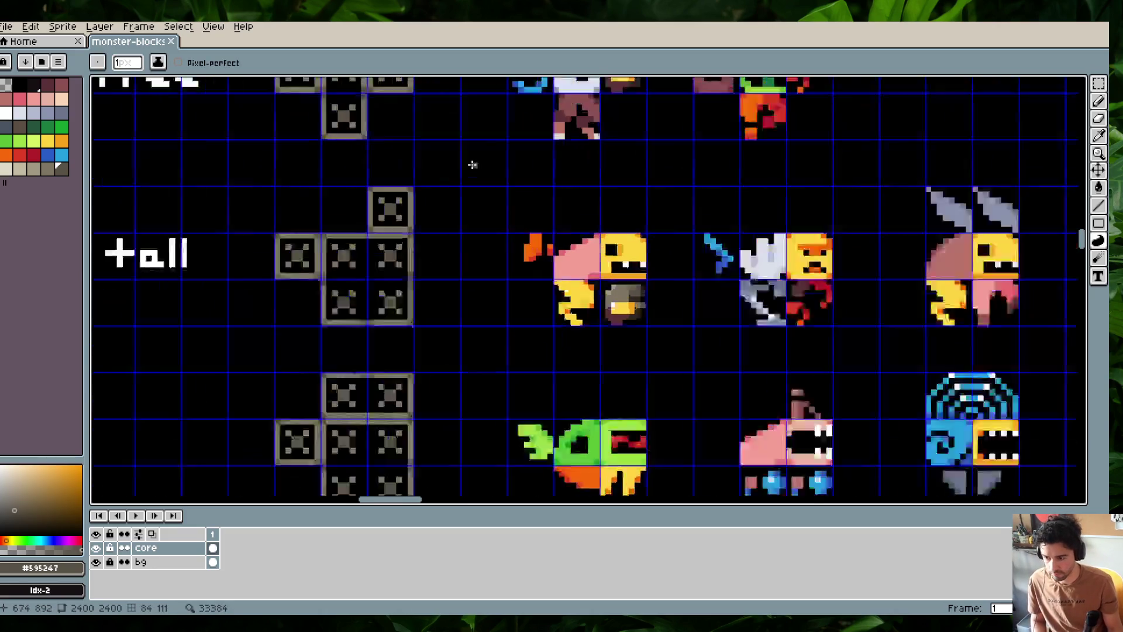
pyautogui.scroll(1, 445, 257)
pyautogui.scroll(-2, 360, 296)
pyautogui.hscroll(-1, 375, 310)
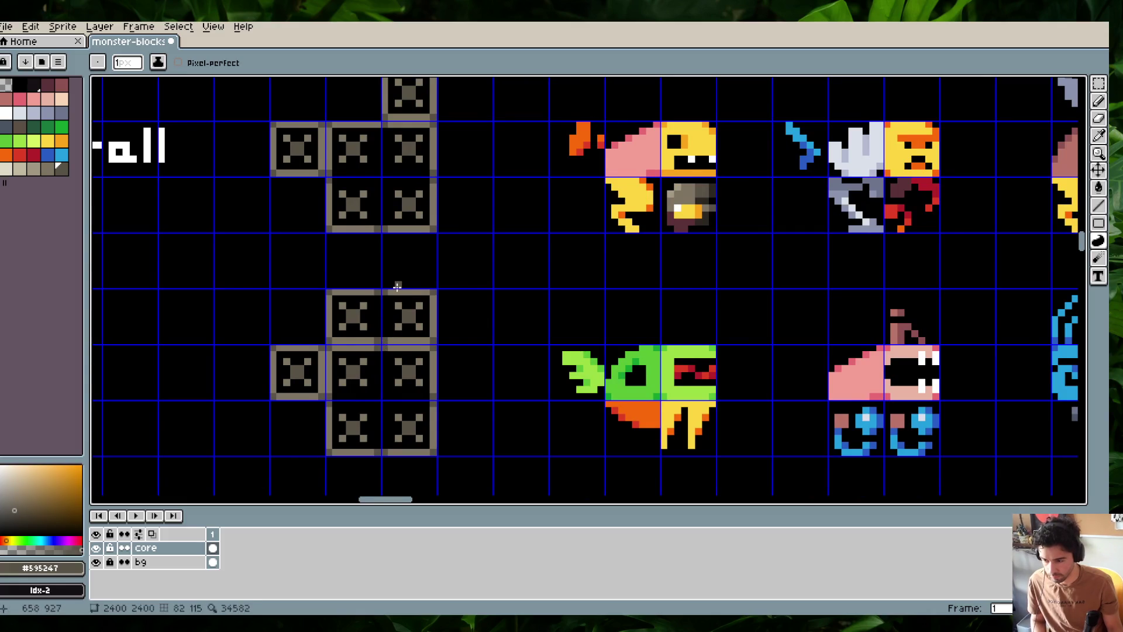
pyautogui.scroll(-2, 397, 286)
pyautogui.hotkey('ctrl', "'")
pyautogui.hotkey('ctrl', 's')
# Take the grey-brown skeleton outline colour as the drawing colour
pyautogui.moveTo(516, 203); pyautogui.dragTo(515, 189)
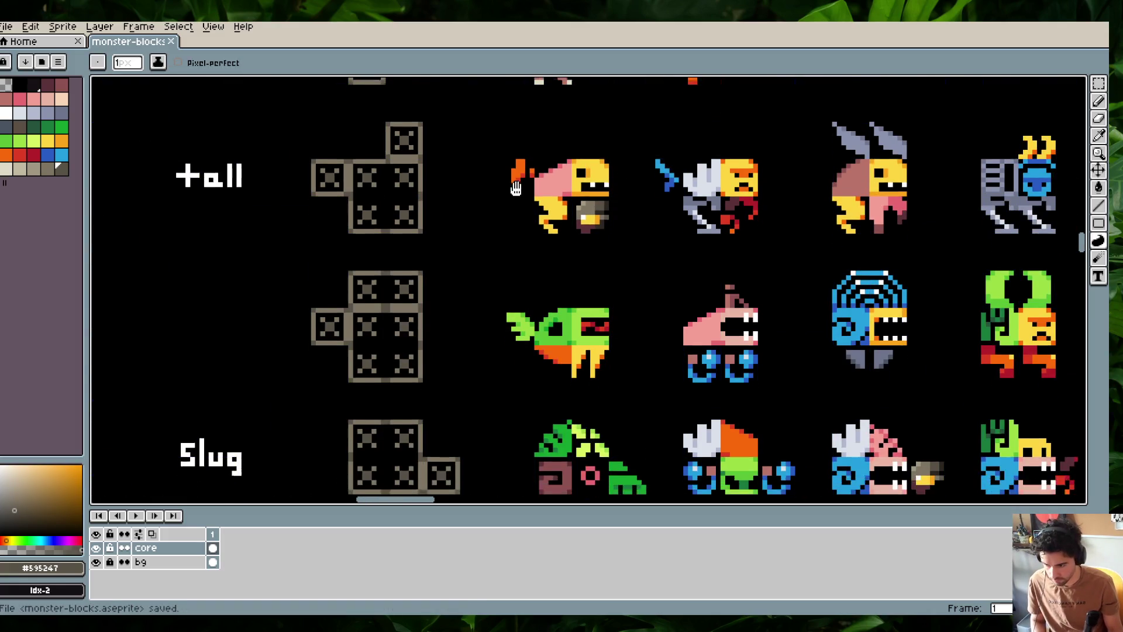
pyautogui.scroll(-2, 485, 205)
pyautogui.scroll(-1, 504, 263)
pyautogui.scroll(-1, 505, 260)
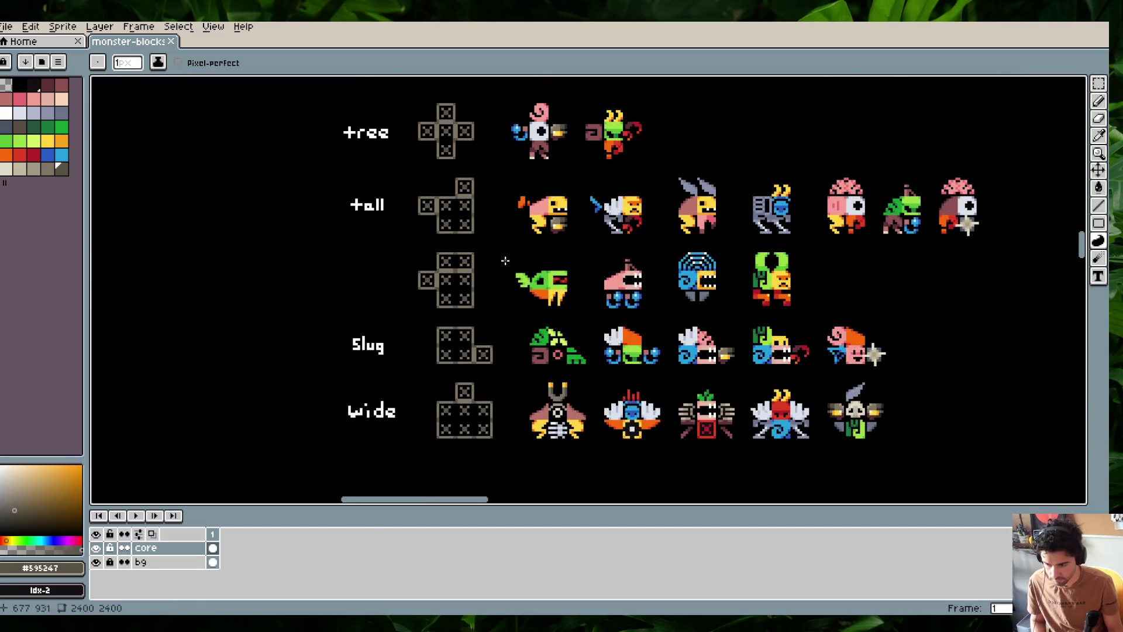
pyautogui.scroll(1, 472, 281)
pyautogui.scroll(1, 459, 276)
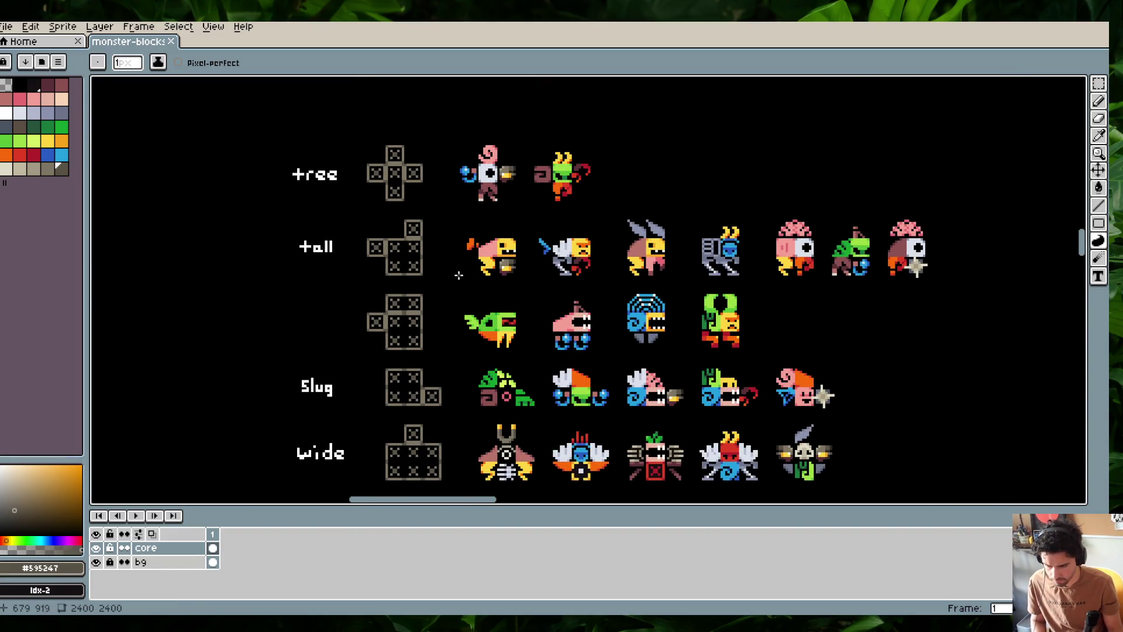
pyautogui.scroll(1, 459, 276)
pyautogui.scroll(1, 458, 276)
pyautogui.moveTo(459, 276); pyautogui.dragTo(432, 259)
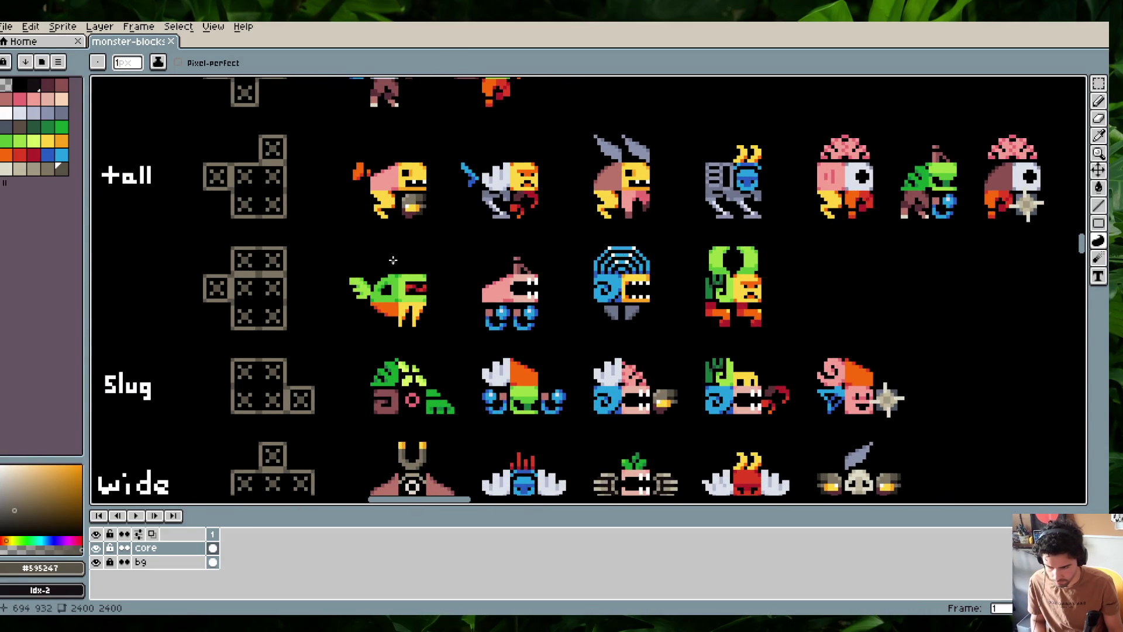
pyautogui.scroll(2, 321, 224)
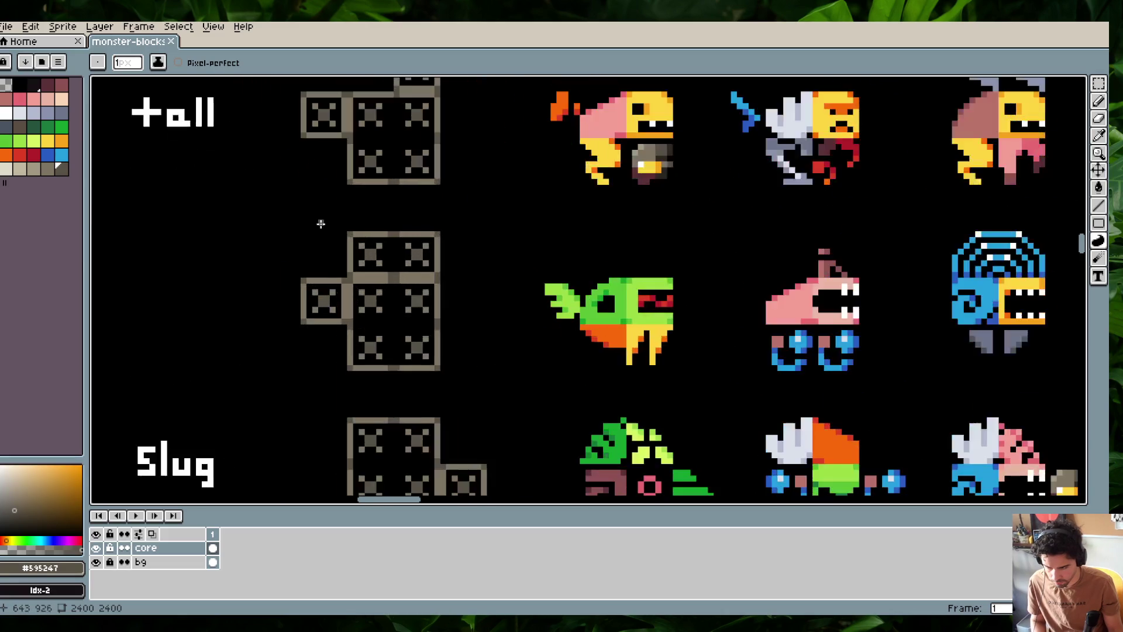
pyautogui.keyDown('alt'); pyautogui.click(389, 237); pyautogui.keyUp('alt')
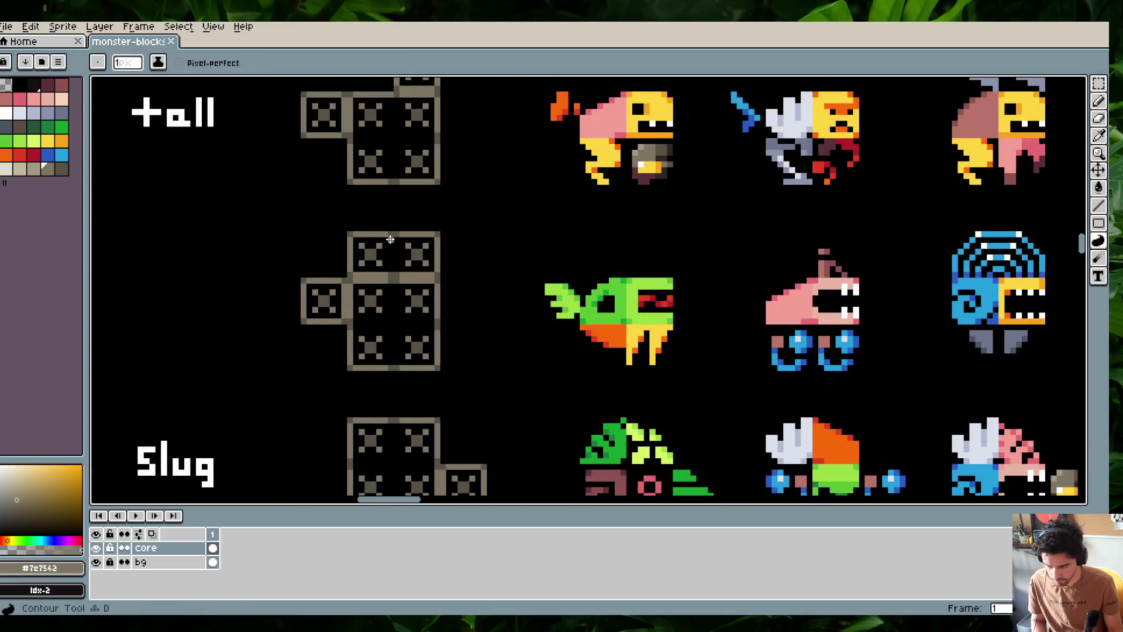
# Paint out the top-left block of the fin row's skeleton
pyautogui.moveTo(374, 241)
pyautogui.mouseDown()
pyautogui.moveTo(409, 231)
pyautogui.moveTo(393, 244)
pyautogui.mouseUp()
pyautogui.scroll(-3, 393, 244)
pyautogui.scroll(2, 376, 171)
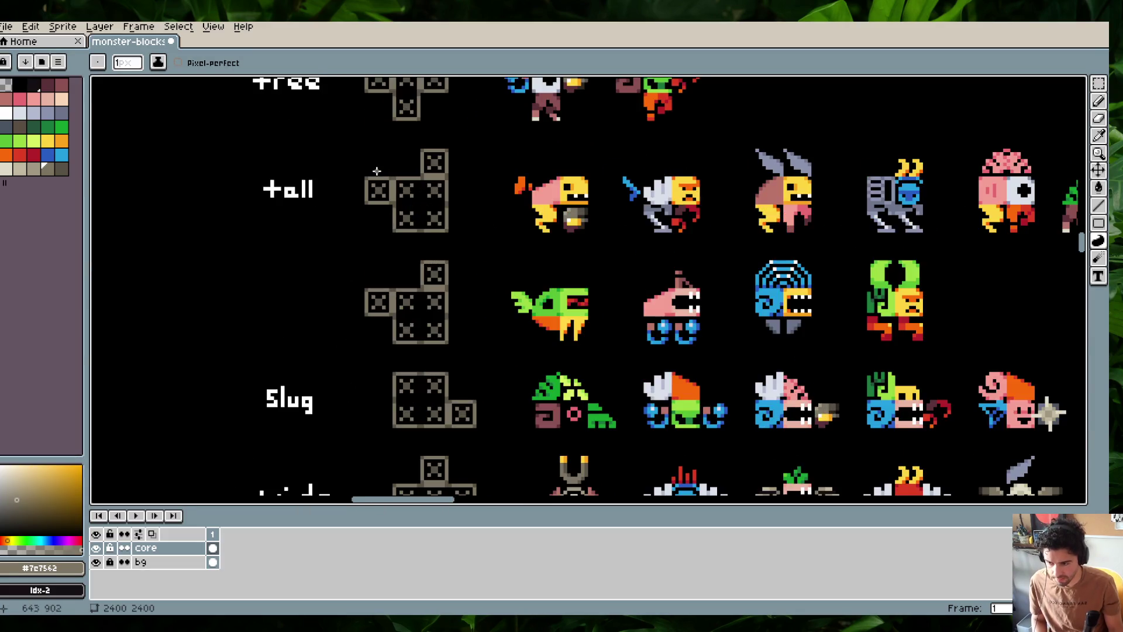
pyautogui.hscroll(2, 411, 206)
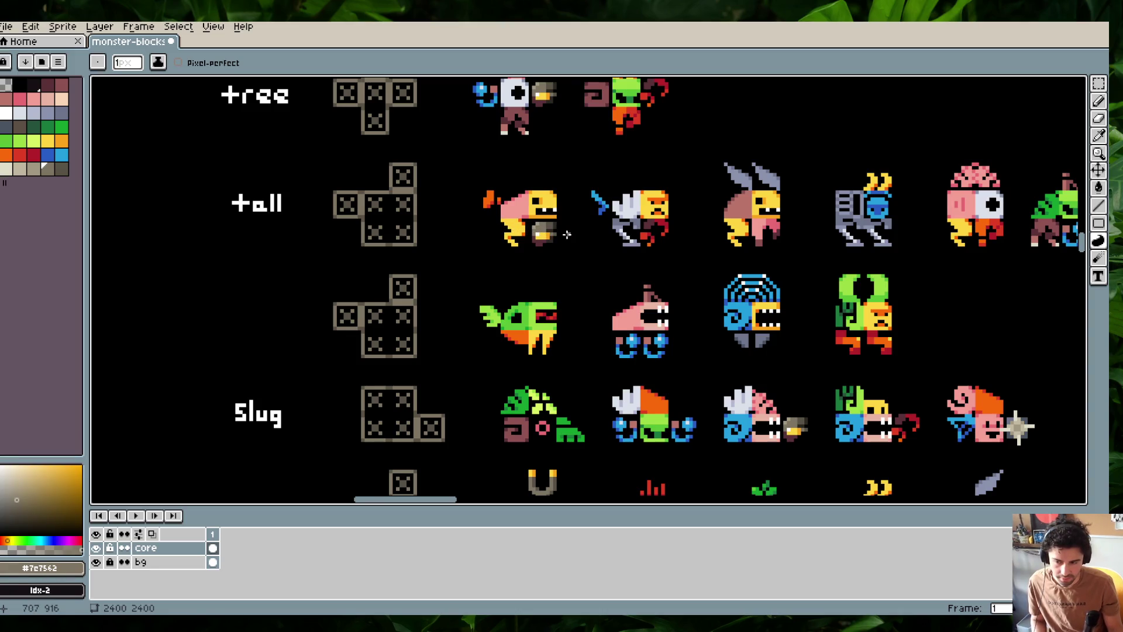
# Check the remaining monsters on the right and save the sheet, confirming the save warning
pyautogui.moveTo(723, 238); pyautogui.dragTo(462, 231)
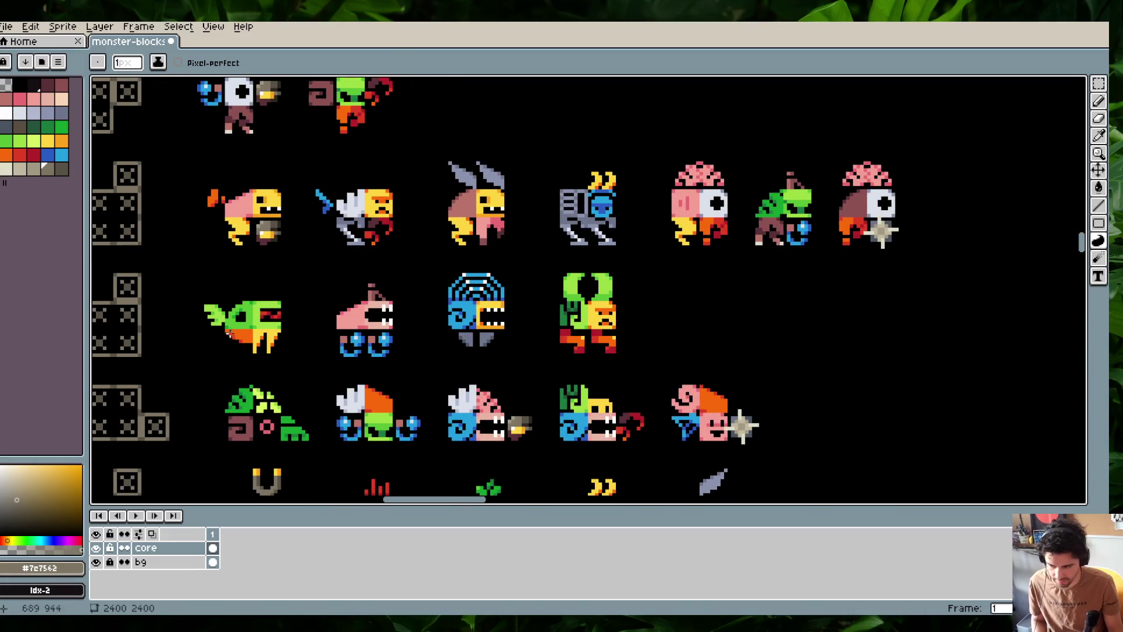
pyautogui.scroll(-1, 403, 348)
pyautogui.scroll(-1, 444, 327)
pyautogui.scroll(-1, 514, 305)
pyautogui.scroll(-1, 583, 272)
pyautogui.hotkey('ctrl', 's')
pyautogui.press('Return')
# Eyedrop white from a row label
pyautogui.moveTo(540, 255); pyautogui.dragTo(654, 227)
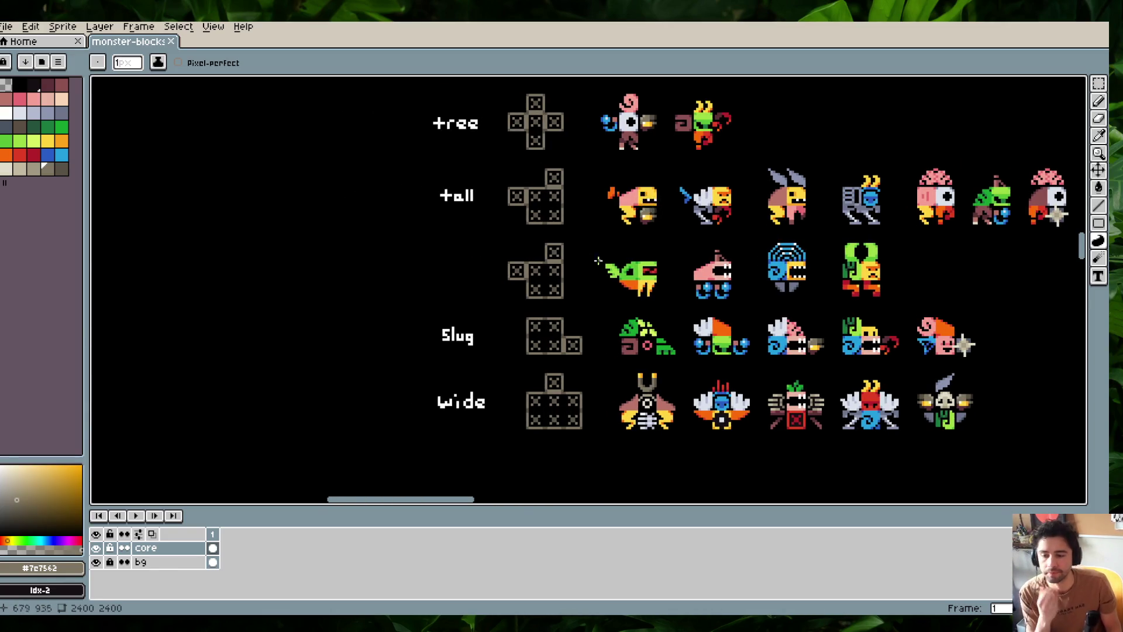
pyautogui.scroll(3, 464, 326)
pyautogui.click(339, 387)
# Hand-letter 'Float' in white beside the fin row using pencil, eraser and contour tools
pyautogui.press('v')
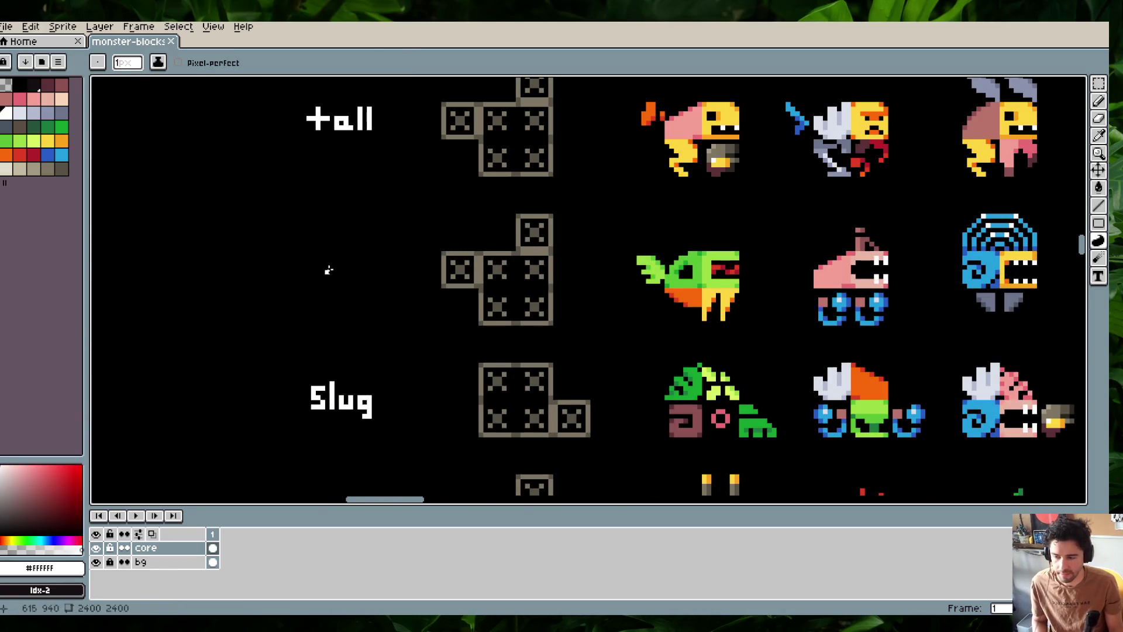
pyautogui.scroll(1, 328, 265)
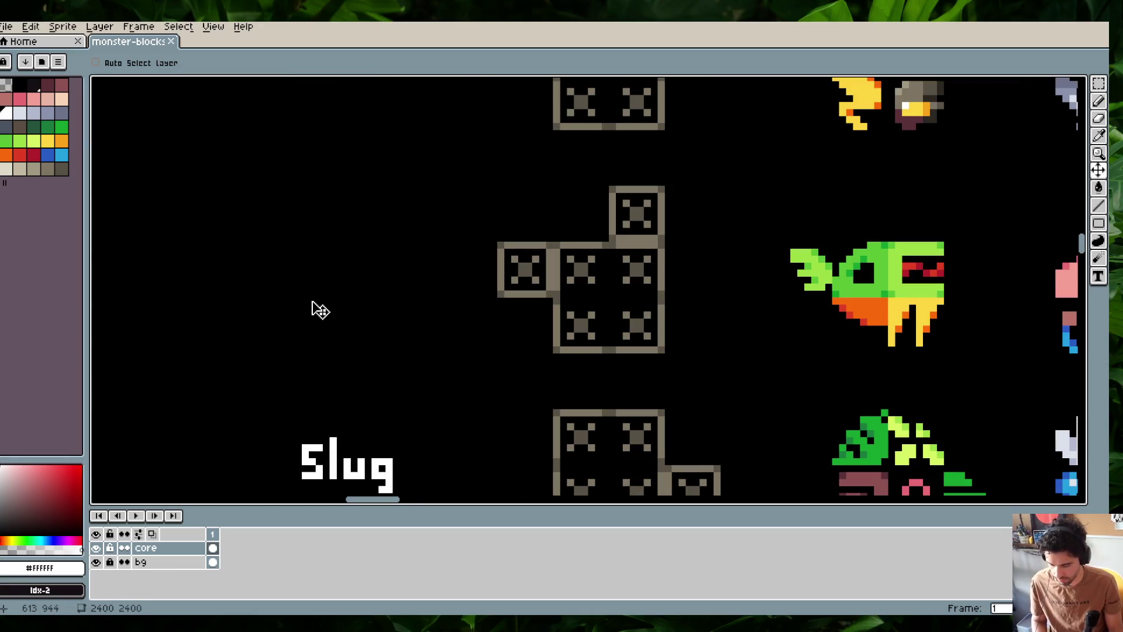
pyautogui.press('d')
pyautogui.hotkey('ctrl', 'z')
pyautogui.press('b')
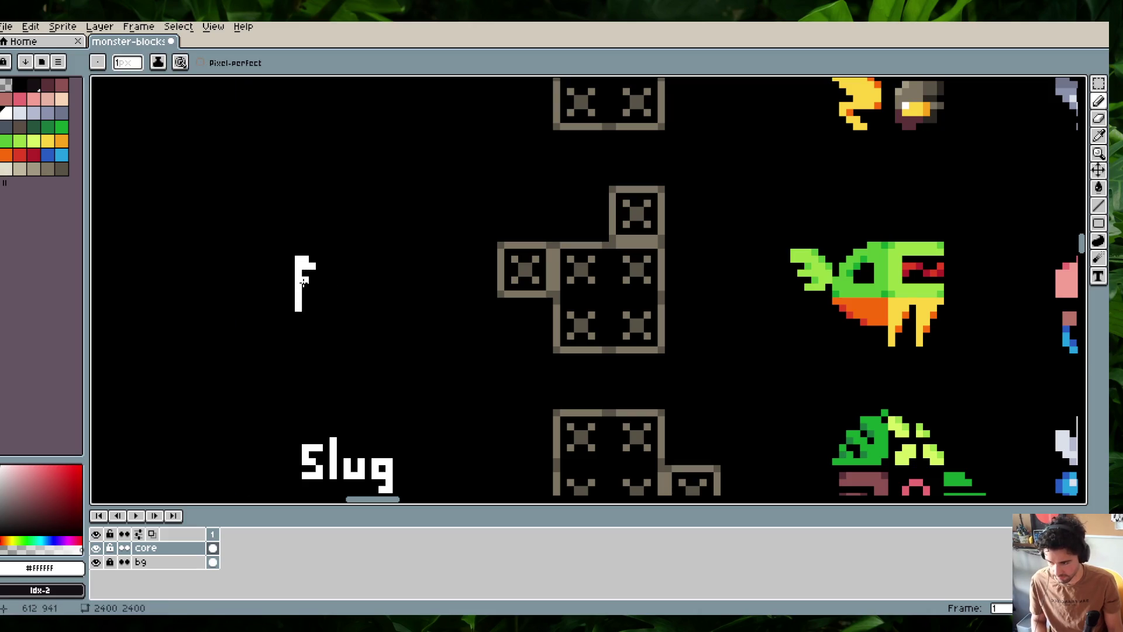
pyautogui.press('e')
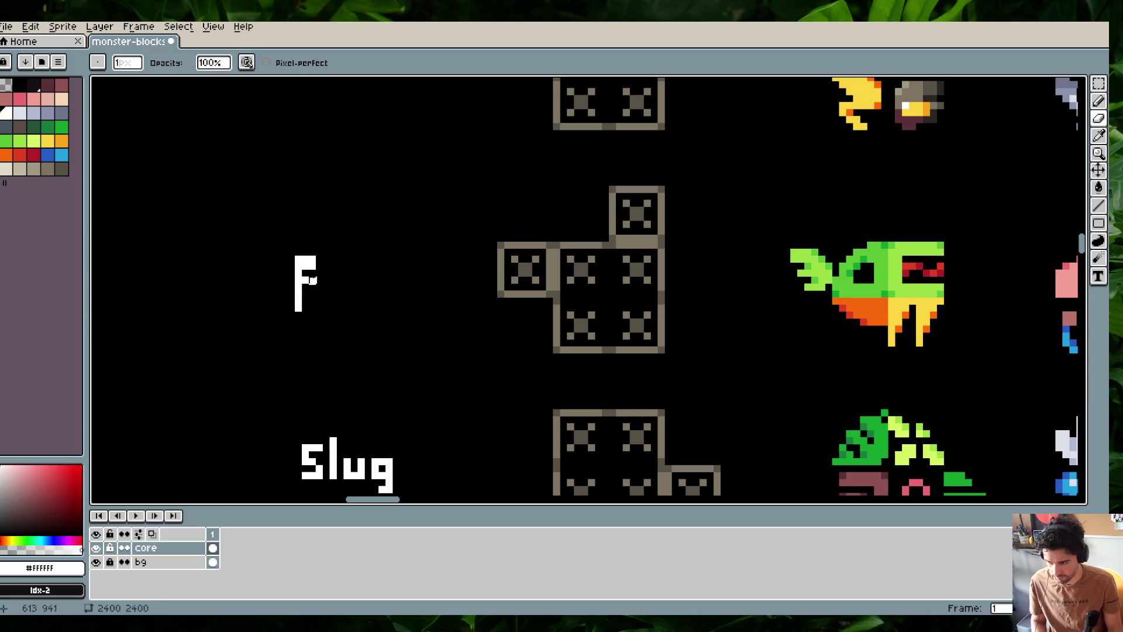
pyautogui.press('d')
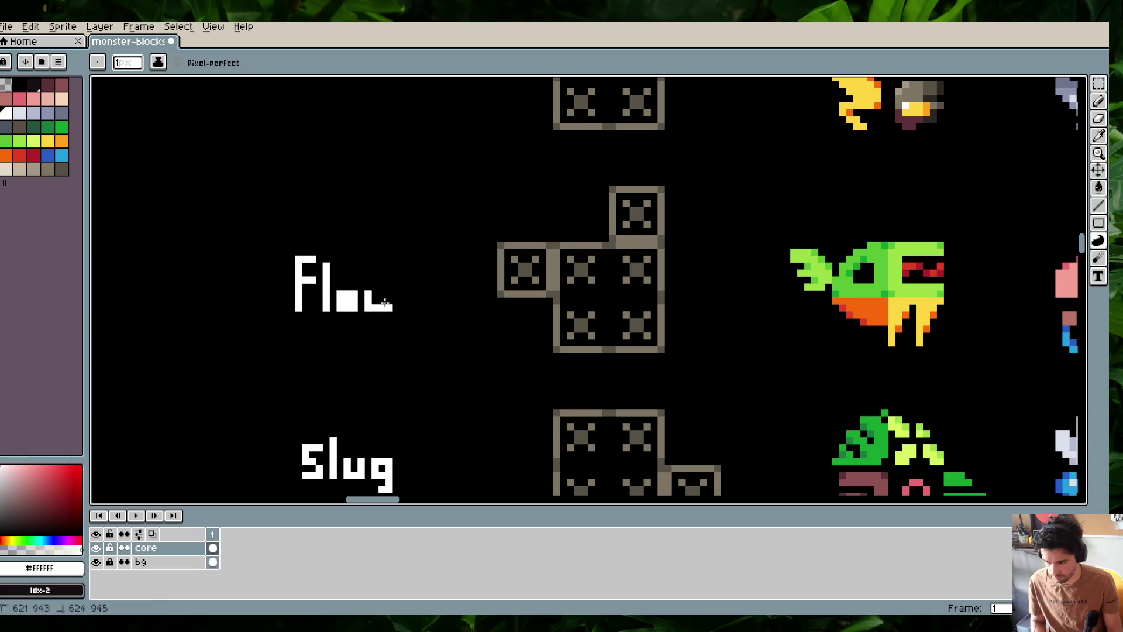
pyautogui.press('e')
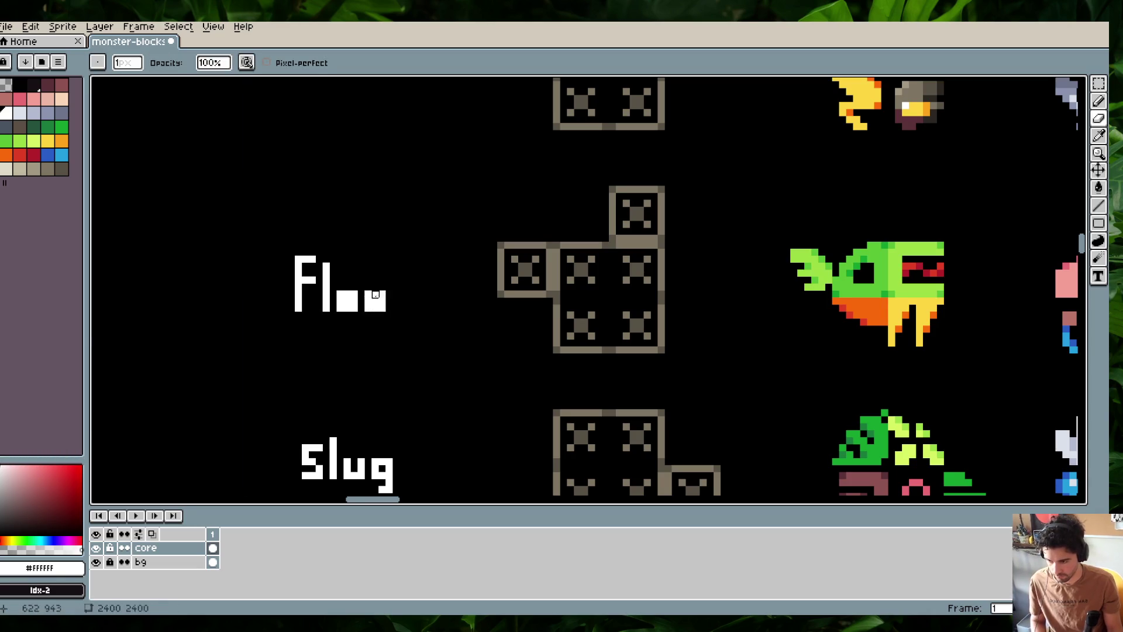
pyautogui.press('d')
pyautogui.press('e')
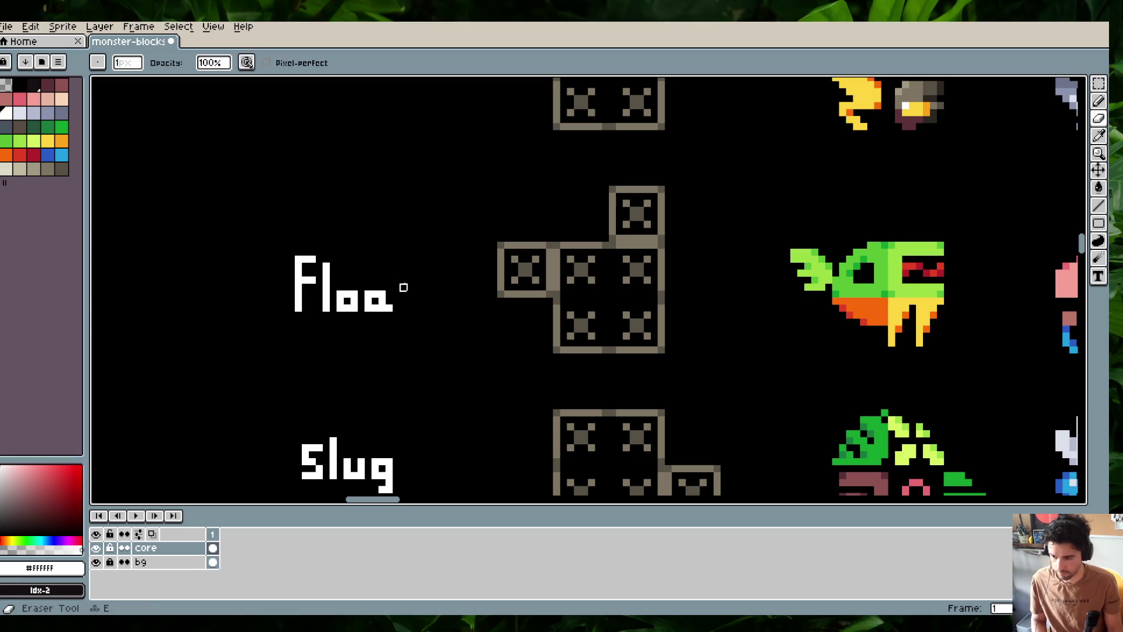
pyautogui.press('b')
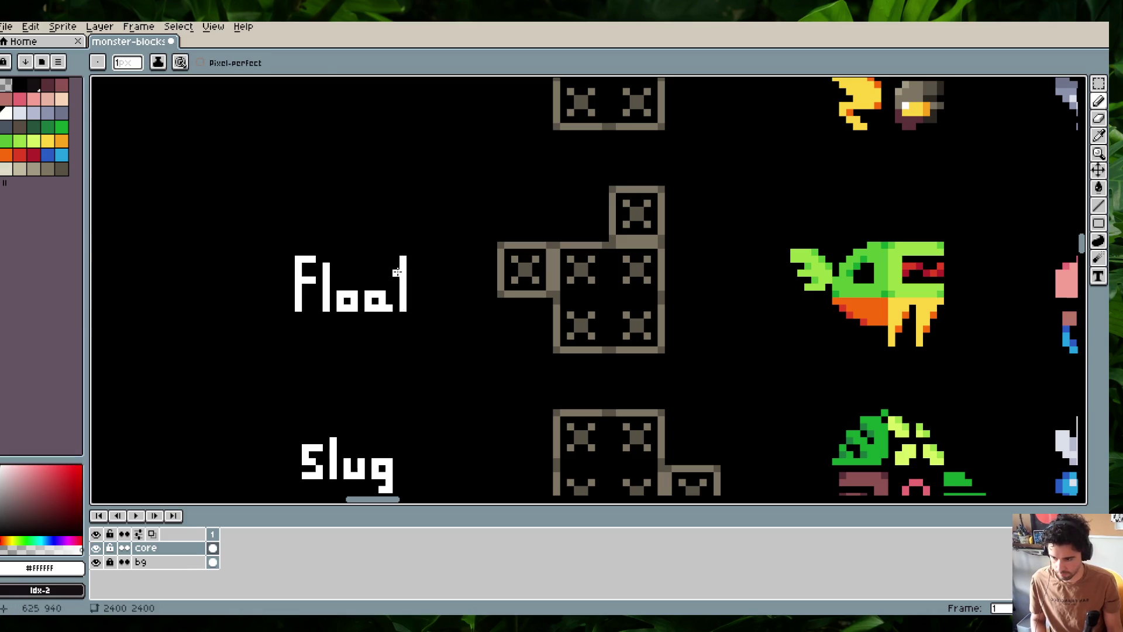
# Save monster-blocks.aseprite with the new Float label
pyautogui.hotkey('ctrl', 's')
pyautogui.scroll(-2, 419, 234)
pyautogui.scroll(-1, 413, 238)
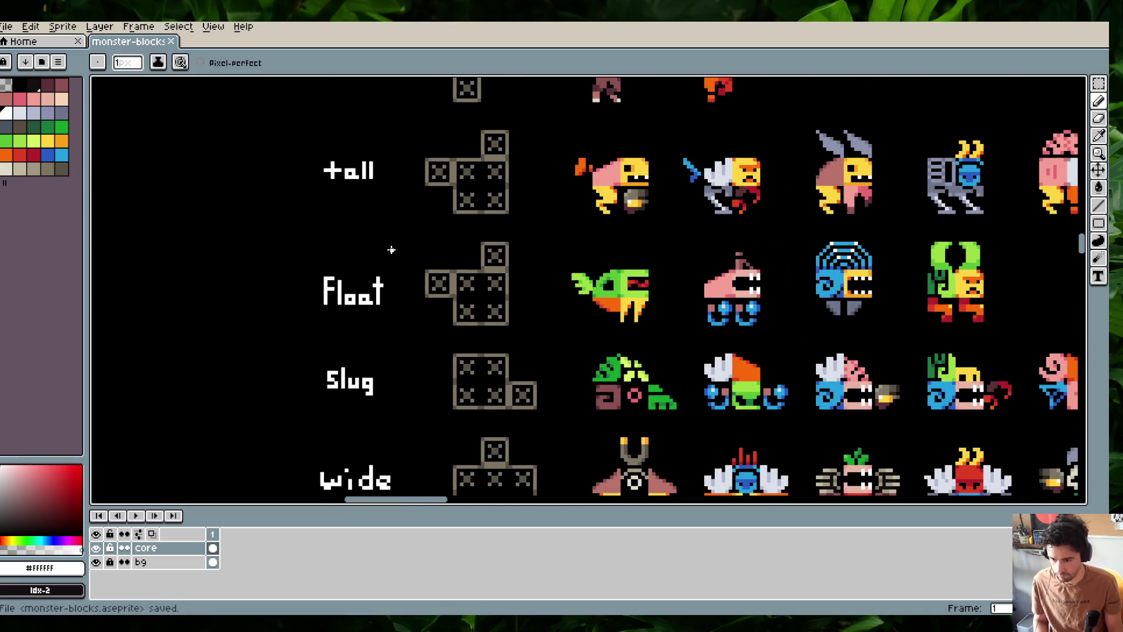
# Switch to the Rectangular Marquee to grab the red piece above the first tree monster
pyautogui.scroll(-2, 438, 258)
pyautogui.scroll(2, 438, 257)
pyautogui.scroll(2, 421, 234)
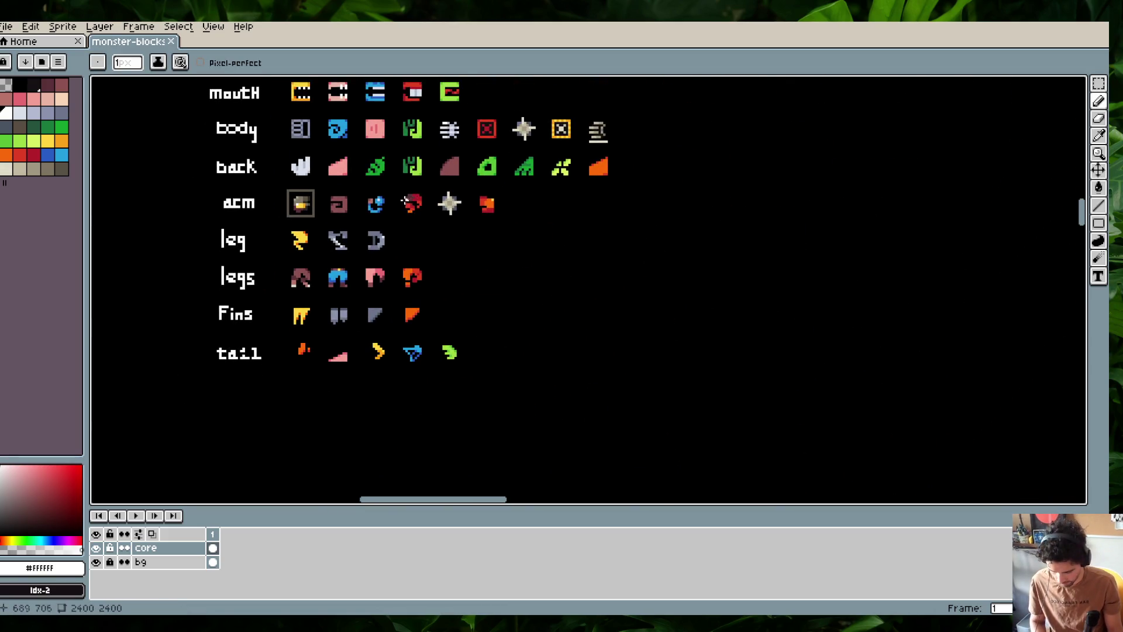
pyautogui.press('m')
pyautogui.scroll(-2, 409, 204)
pyautogui.scroll(-3, 437, 146)
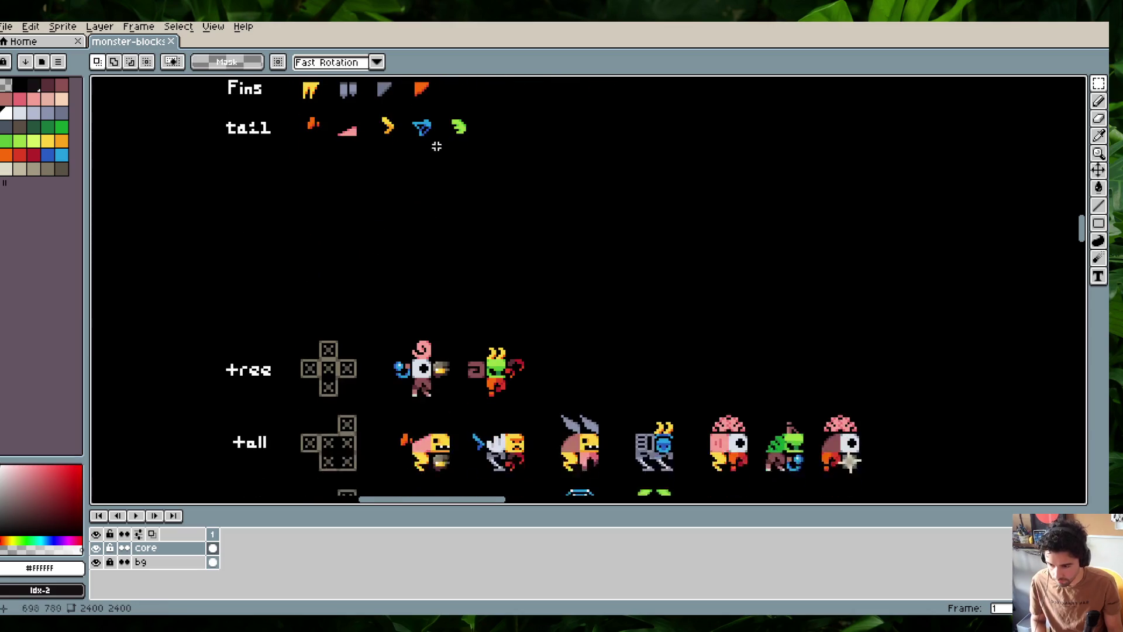
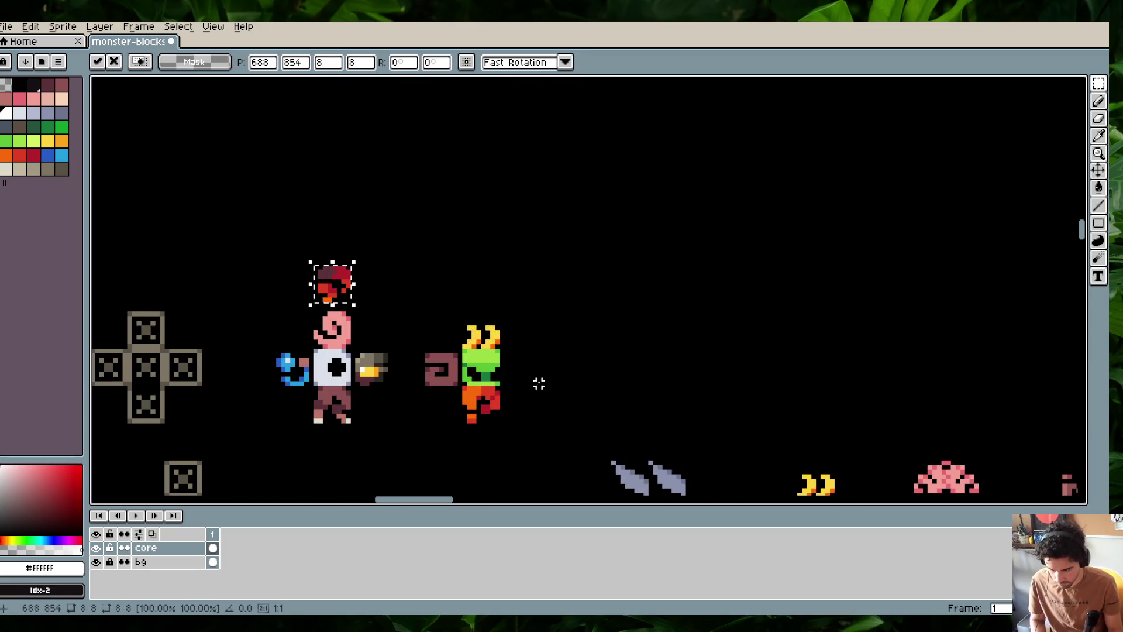
# Move the red claw beside the green horned monster in the tree row and commit it
pyautogui.moveTo(344, 297)
pyautogui.mouseDown()
pyautogui.moveTo(556, 394)
pyautogui.moveTo(533, 381)
pyautogui.mouseUp()
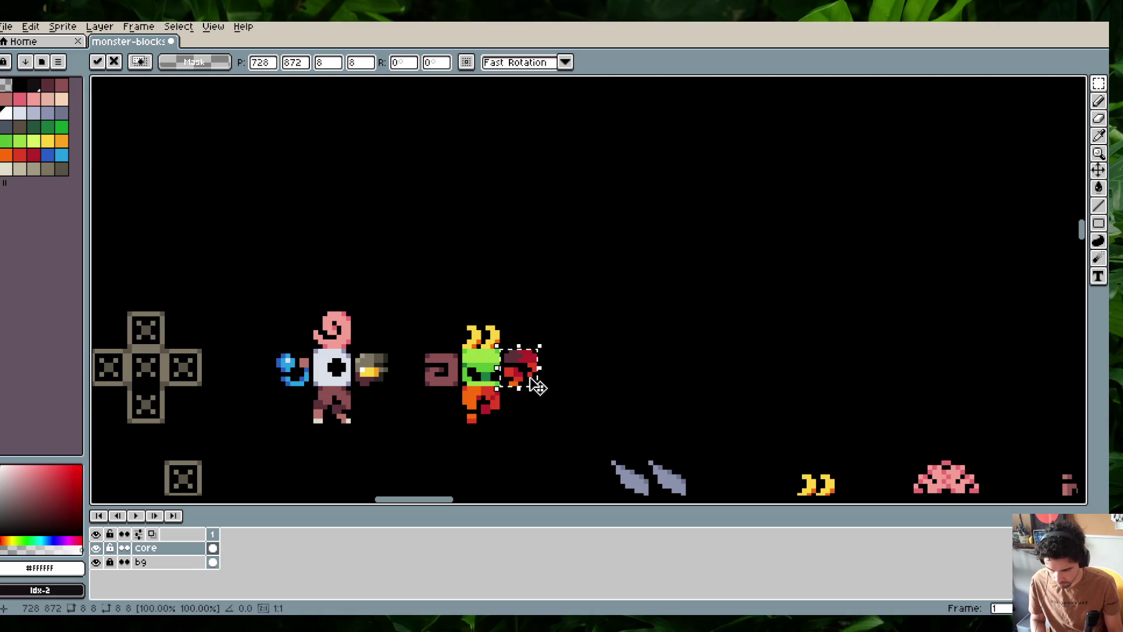
pyautogui.press('Return')
pyautogui.hotkey('ctrl', 'd')
pyautogui.scroll(-2, 531, 339)
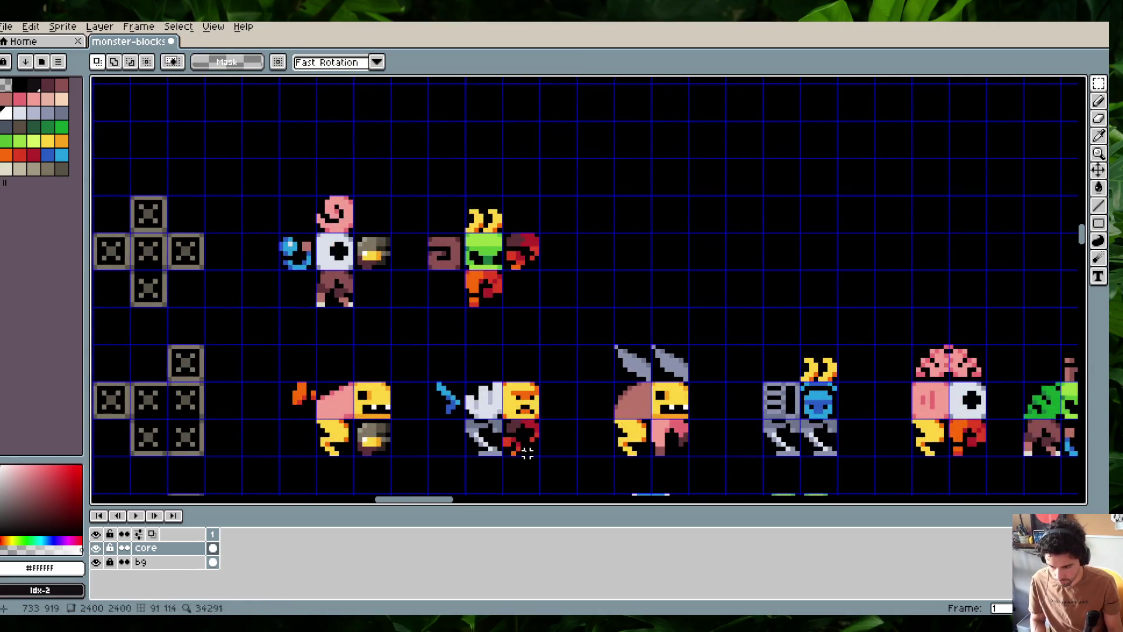
pyautogui.scroll(-2, 527, 453)
pyautogui.moveTo(479, 357)
pyautogui.mouseDown()
pyautogui.moveTo(292, 282)
pyautogui.moveTo(500, 374)
pyautogui.moveTo(486, 363)
pyautogui.mouseUp()
pyautogui.press('Return')
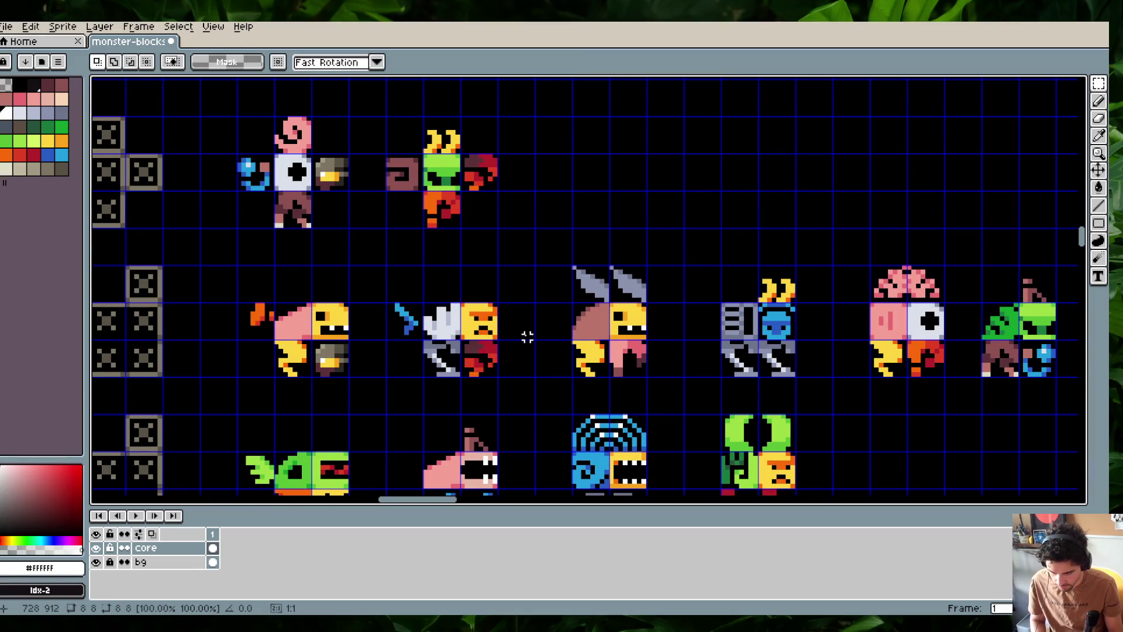
# Place a copy of the red claw beside the fourth Slug-row monster and commit it
pyautogui.scroll(-2, 526, 334)
pyautogui.hscroll(2, 526, 334)
pyautogui.scroll(-2, 849, 304)
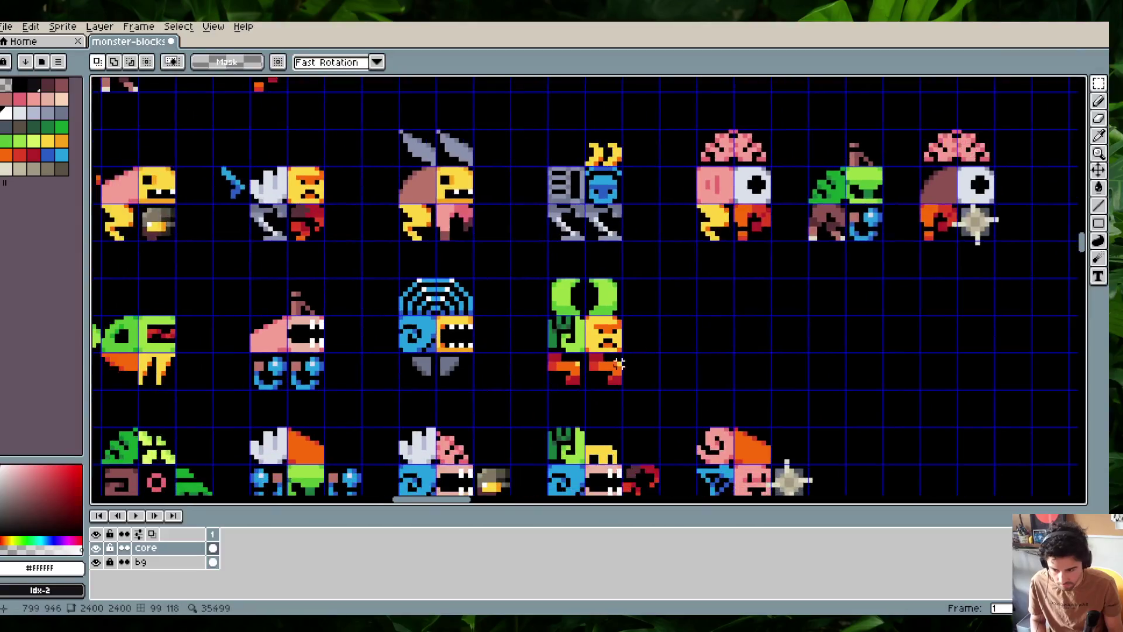
pyautogui.scroll(-2, 761, 275)
pyautogui.hotkey('ctrl', 'z')
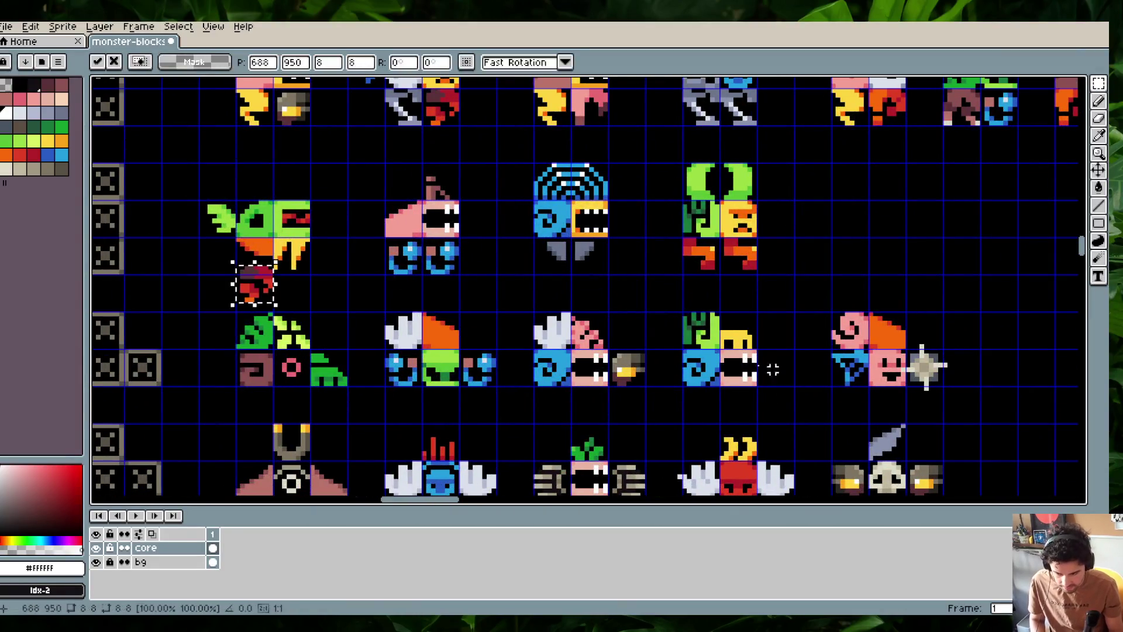
pyautogui.moveTo(253, 296); pyautogui.dragTo(787, 377)
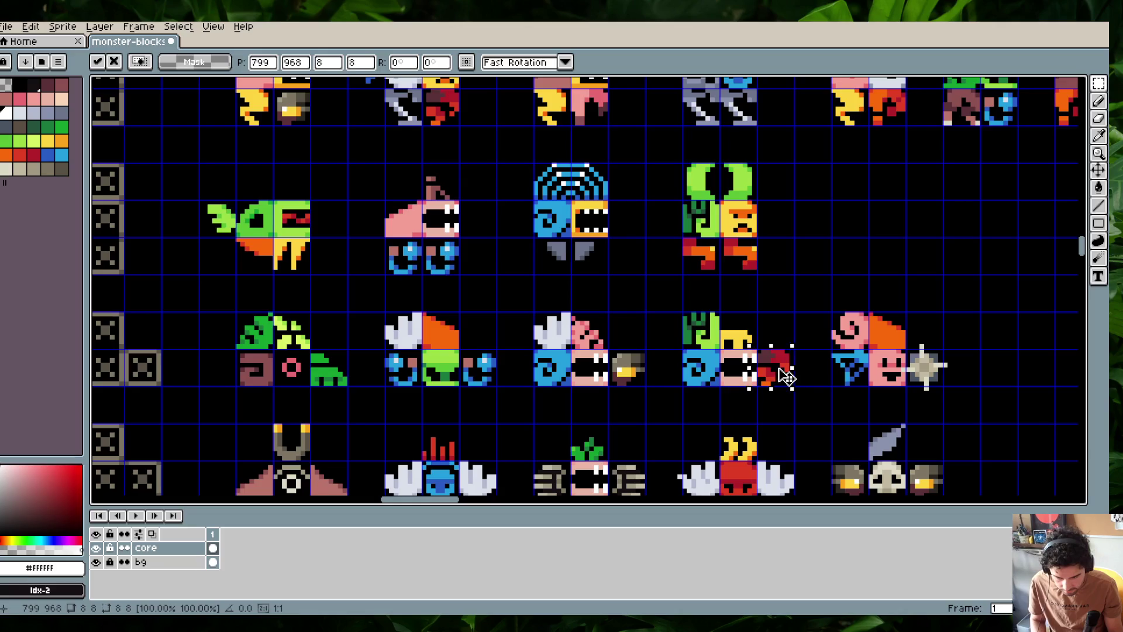
pyautogui.press('Return')
# Select the blue tail of the winged monster
pyautogui.scroll(-3, 760, 293)
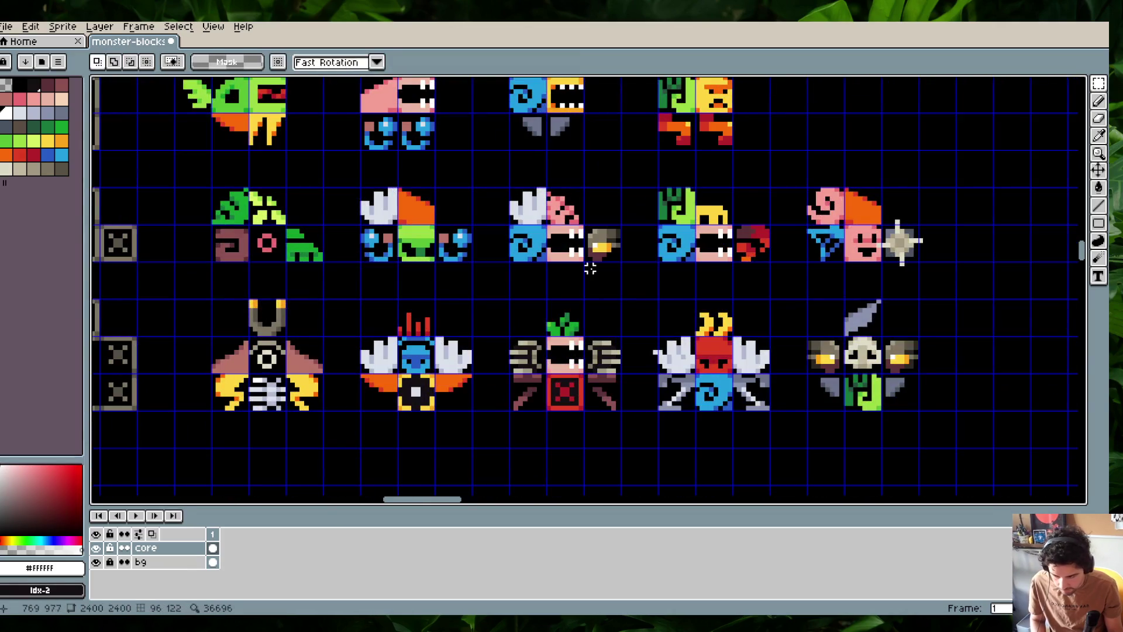
pyautogui.scroll(2, 620, 331)
pyautogui.scroll(-2, 620, 332)
pyautogui.scroll(-1, 620, 332)
pyautogui.scroll(3, 508, 358)
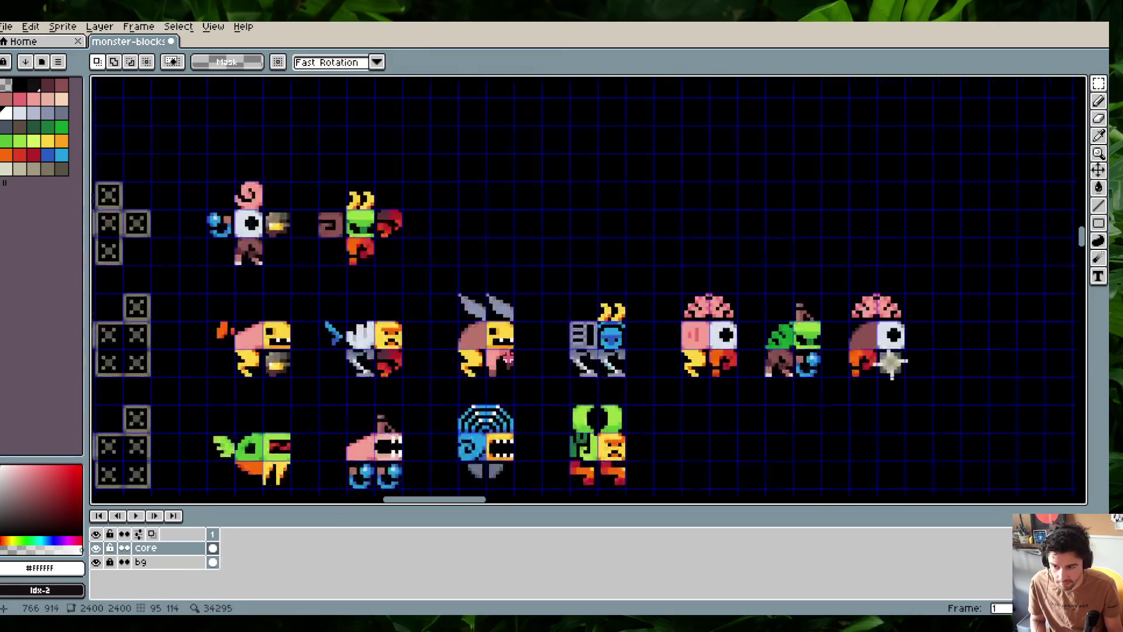
pyautogui.hscroll(-2, 516, 311)
pyautogui.scroll(3, 534, 296)
pyautogui.scroll(3, 534, 296)
pyautogui.hscroll(-3, 471, 126)
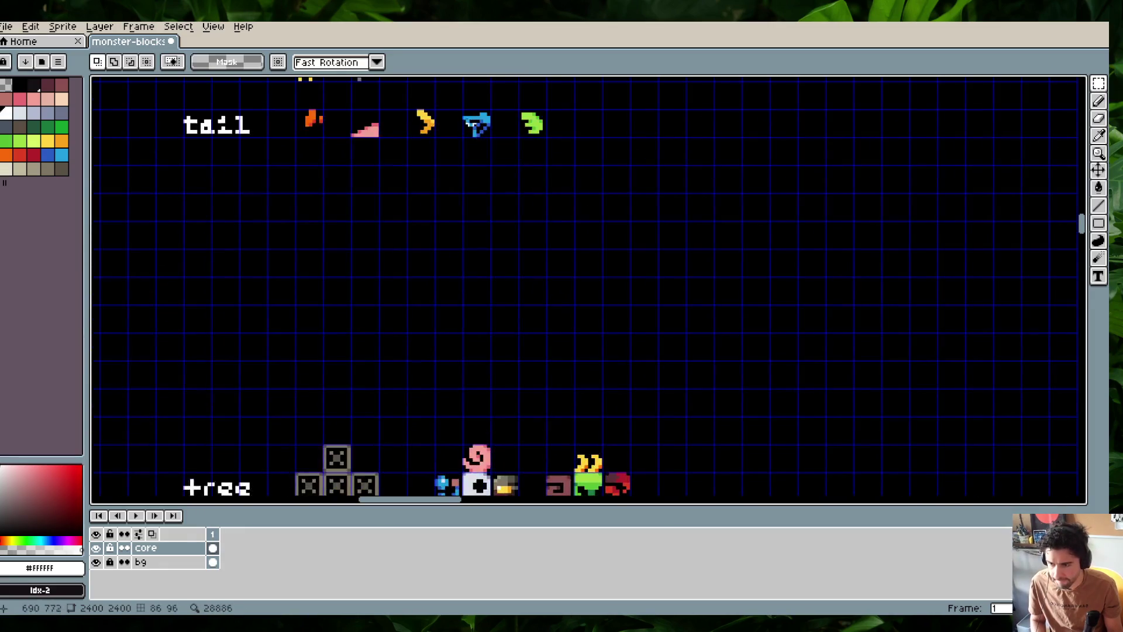
pyautogui.click(421, 122)
# Replace the winged monster's blue tail with the yellow tail piece
pyautogui.scroll(-3, 583, 353)
pyautogui.scroll(-1, 584, 353)
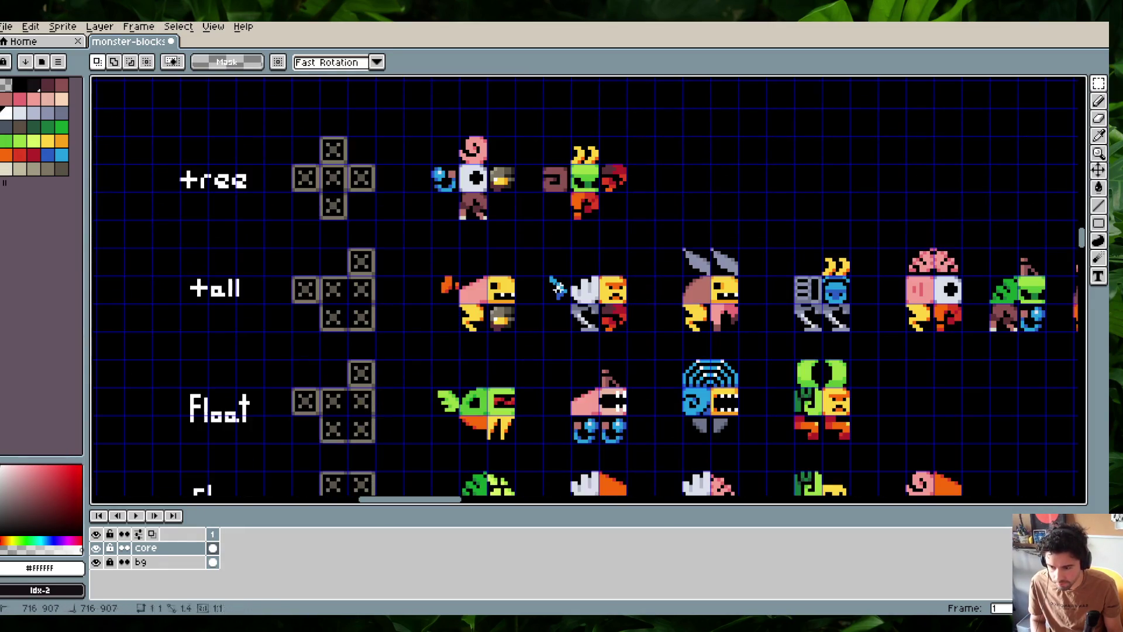
pyautogui.click(565, 296)
pyautogui.scroll(2, 564, 295)
pyautogui.press('Delete')
pyautogui.hotkey('ctrl', 'v')
pyautogui.moveTo(275, 284); pyautogui.dragTo(563, 303)
pyautogui.press('Return')
# Paste the blue tail piece onto a Slug-row monster and commit it
pyautogui.scroll(-2, 563, 303)
pyautogui.scroll(1, 527, 176)
pyautogui.scroll(-1, 523, 167)
pyautogui.scroll(-1, 523, 167)
pyautogui.scroll(3, 713, 290)
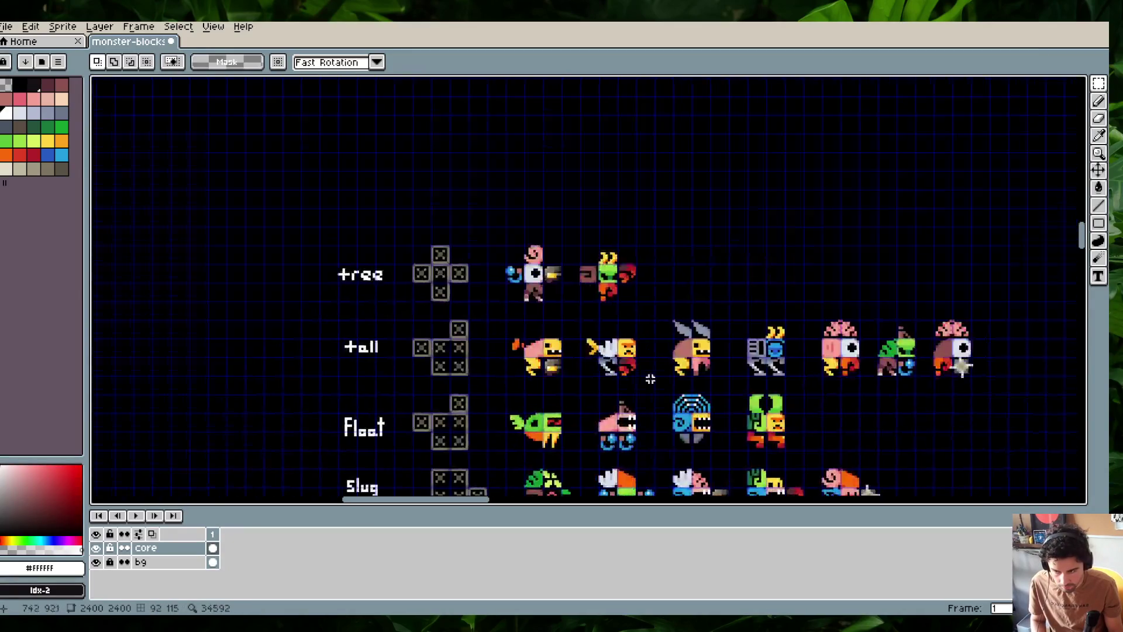
pyautogui.scroll(3, 574, 238)
pyautogui.scroll(-5, 775, 323)
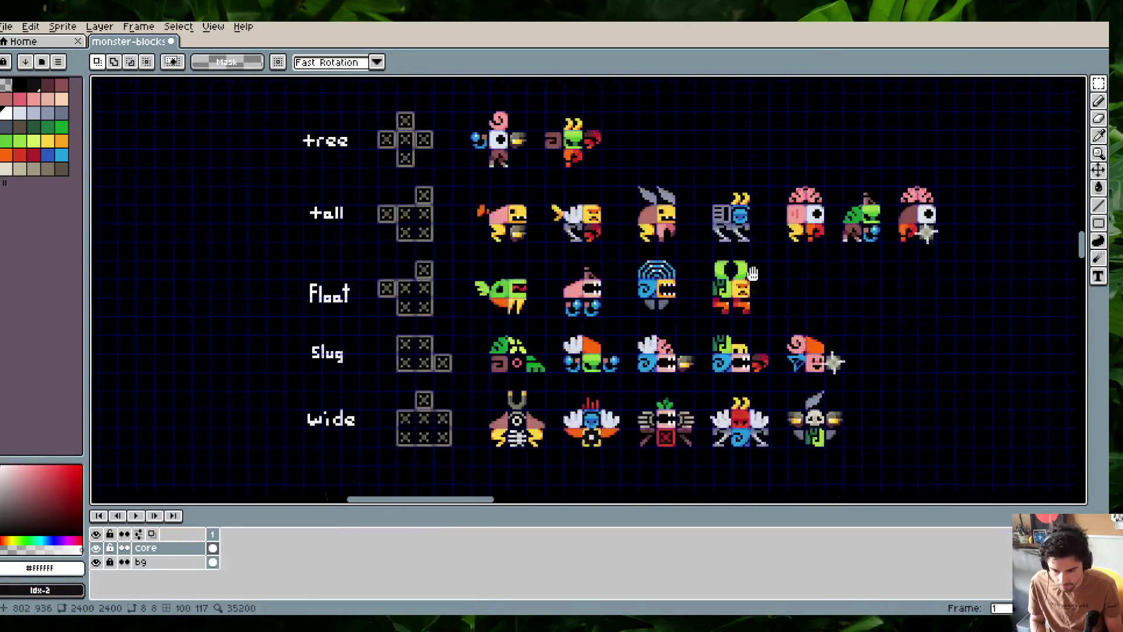
pyautogui.hotkey('ctrl', 'v')
pyautogui.scroll(2, 806, 347)
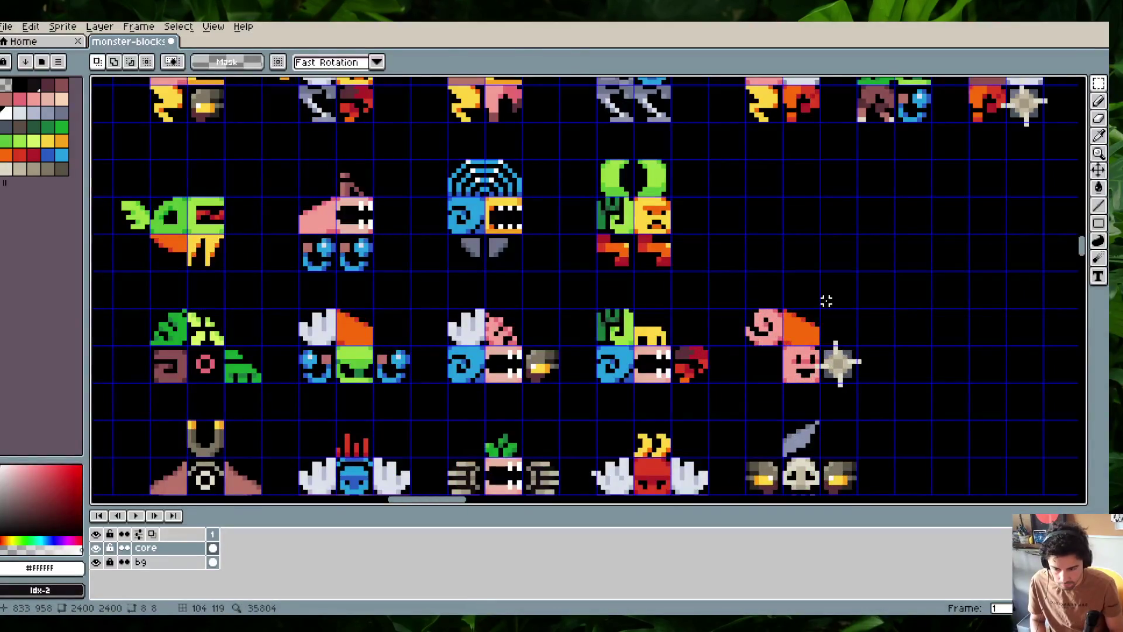
pyautogui.hotkey('ctrl', 'v')
pyautogui.moveTo(178, 275)
pyautogui.mouseDown()
pyautogui.moveTo(547, 345)
pyautogui.moveTo(772, 362)
pyautogui.mouseUp()
pyautogui.press('Return')
# Erase the stray yellow piece from the sheet
pyautogui.scroll(-2, 750, 268)
pyautogui.scroll(-1, 739, 263)
pyautogui.scroll(1, 705, 275)
pyautogui.moveTo(682, 257); pyautogui.dragTo(716, 291)
pyautogui.press('Delete')
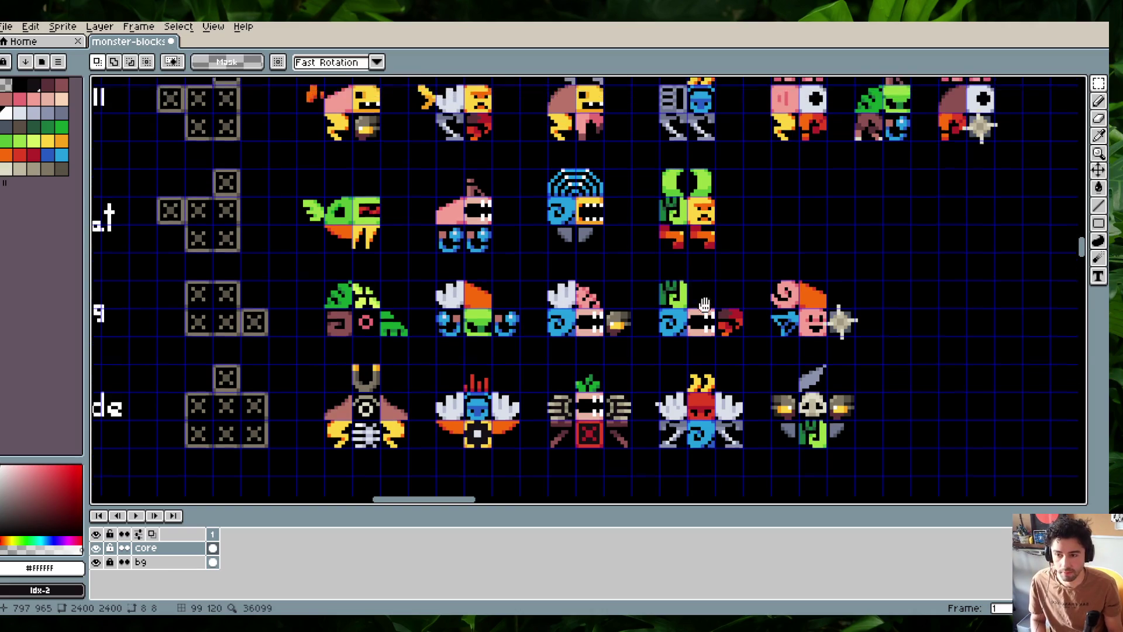
# Set the horseshoe piece on the slug monster's top-right cell
pyautogui.scroll(-2, 692, 350)
pyautogui.scroll(-3, 629, 257)
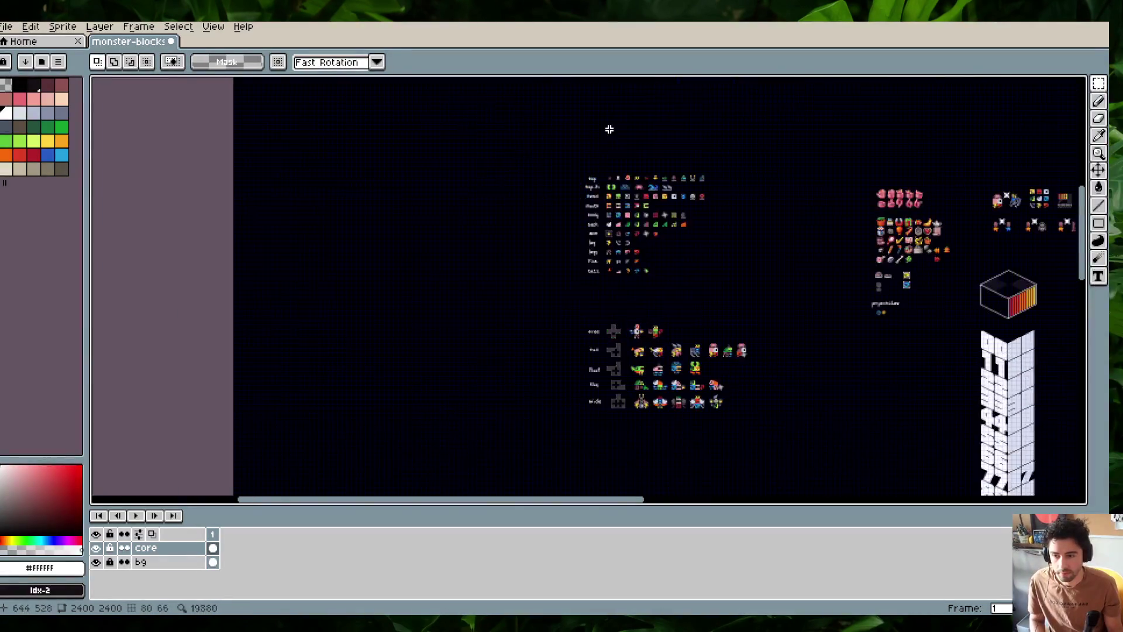
pyautogui.scroll(3, 605, 175)
pyautogui.scroll(-3, 630, 349)
pyautogui.hscroll(2, 629, 349)
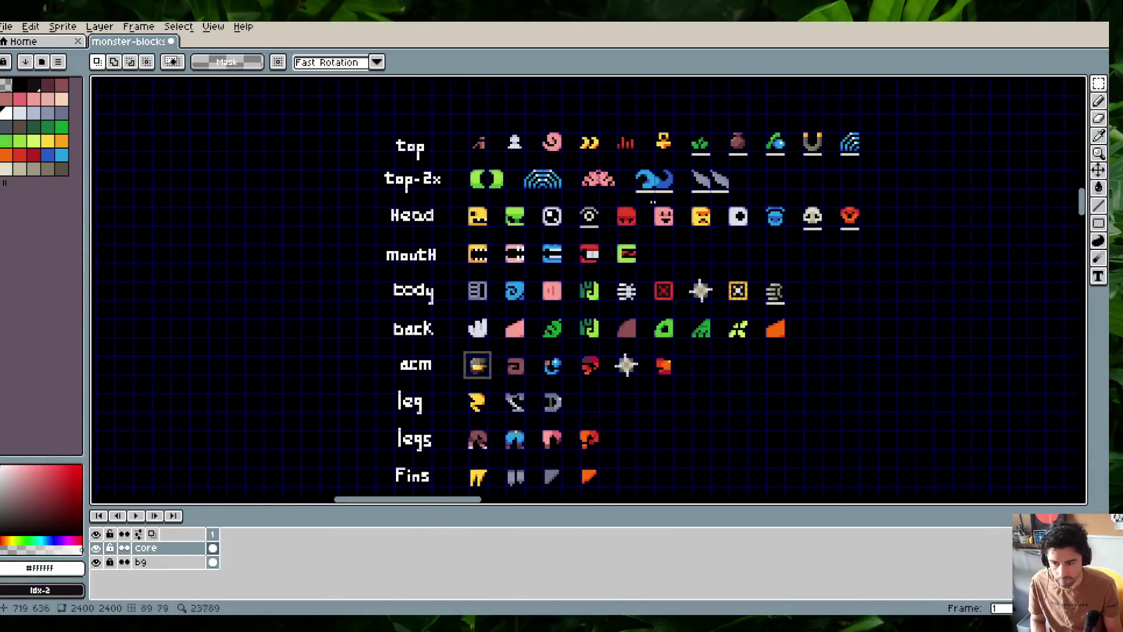
pyautogui.scroll(-3, 809, 157)
pyautogui.scroll(-2, 687, 359)
pyautogui.scroll(3, 687, 359)
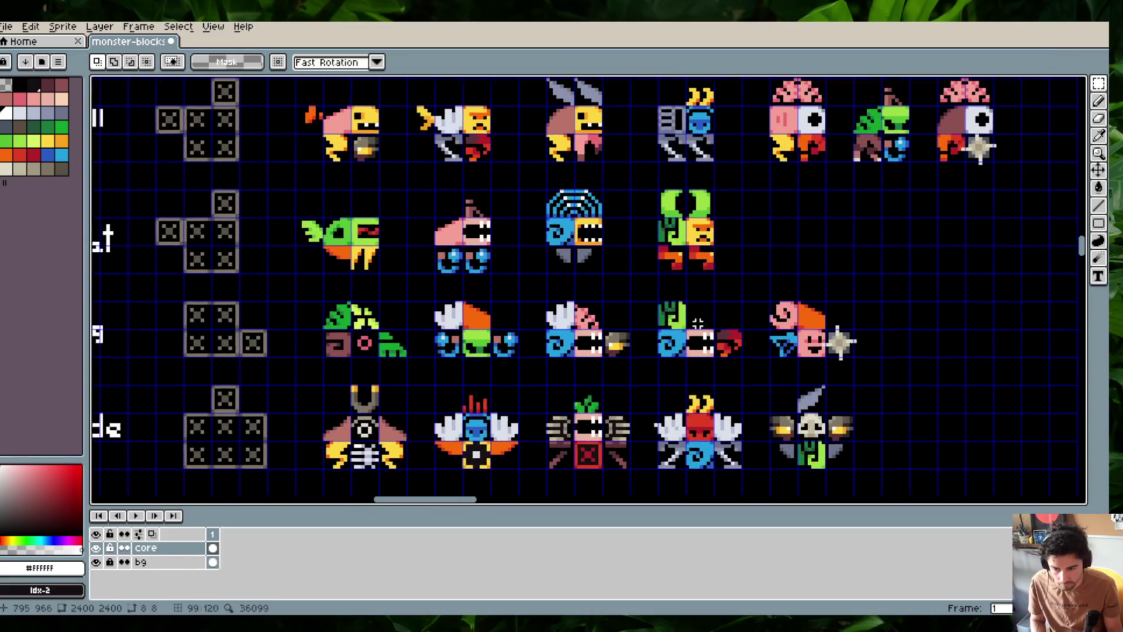
pyautogui.scroll(1, 739, 349)
pyautogui.hotkey('ctrl', 'v')
pyautogui.moveTo(667, 275); pyautogui.dragTo(709, 314)
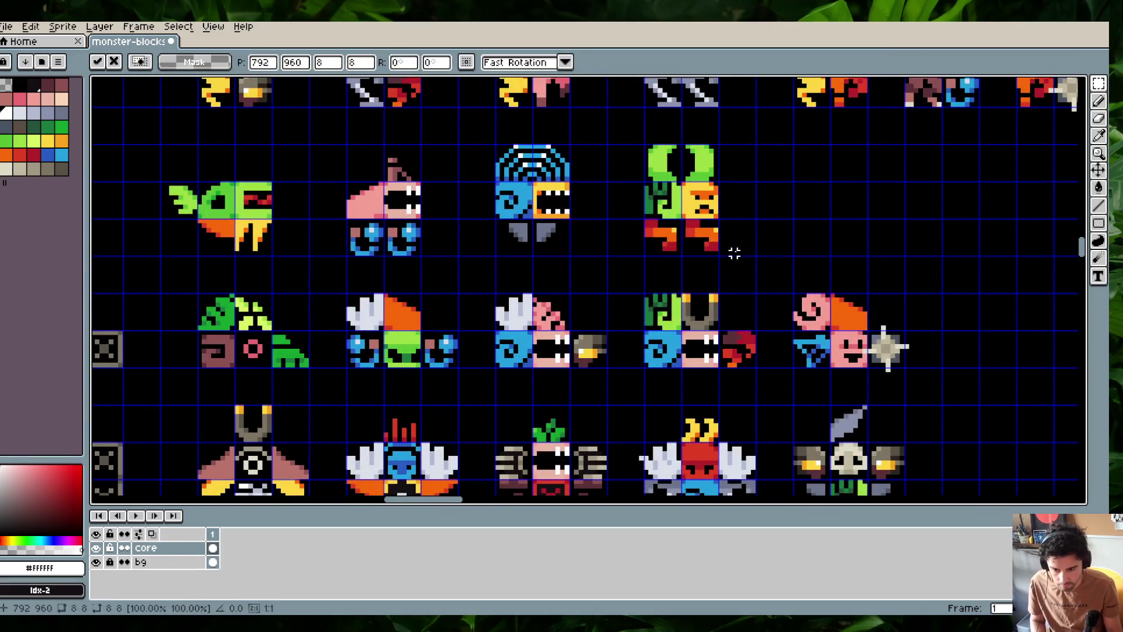
pyautogui.press('Return')
# Place a piece at the first slug monster's bottom-left and save the sheet
pyautogui.scroll(-2, 734, 253)
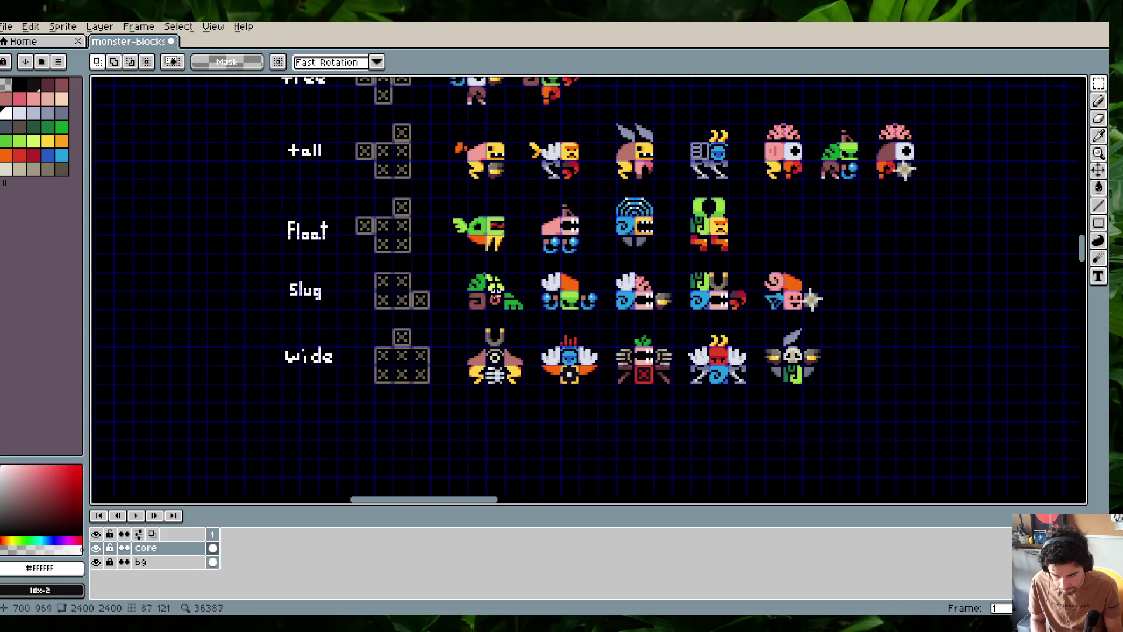
pyautogui.moveTo(466, 285); pyautogui.dragTo(491, 313)
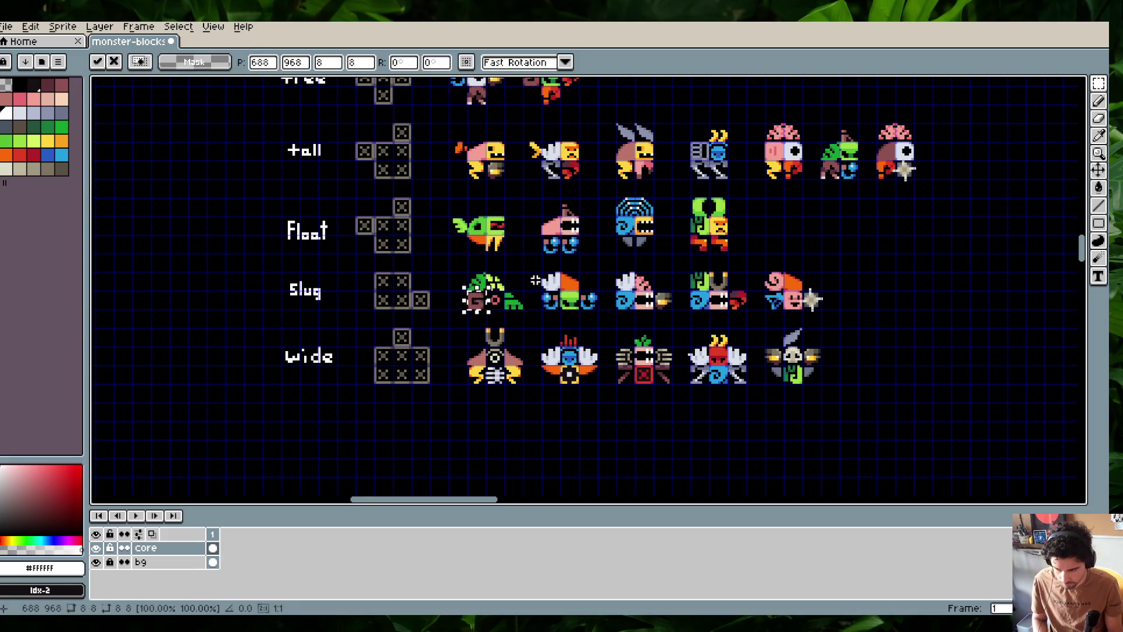
pyautogui.hotkey('ctrl', 's')
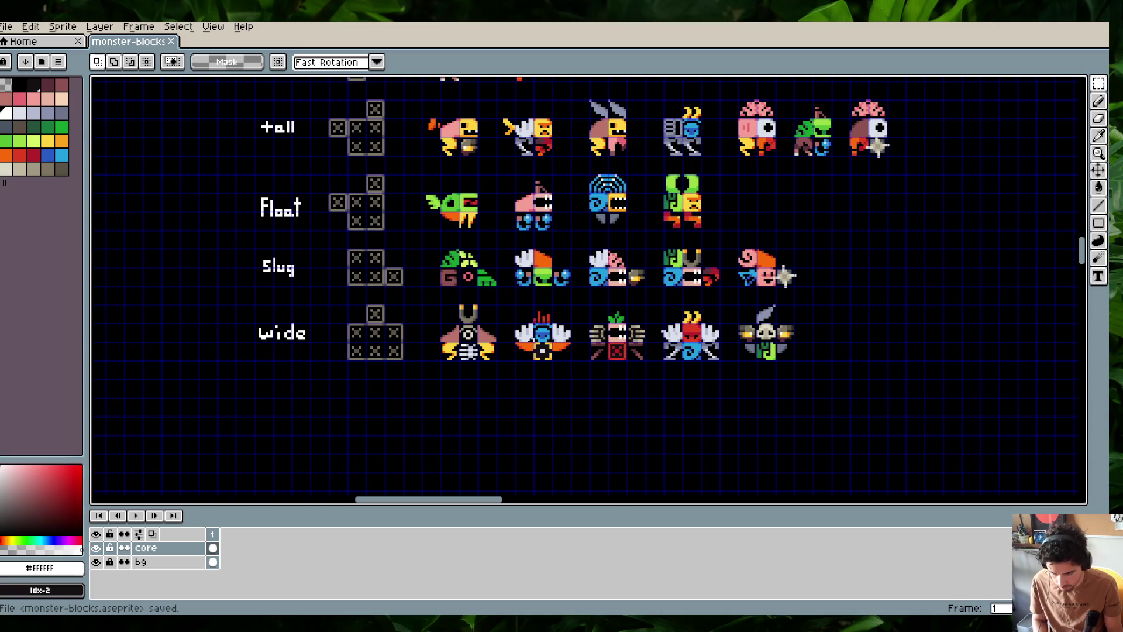
pyautogui.scroll(-5, 644, 185)
# Place a copy of the X tile in the winged monster's bottom-centre slot
pyautogui.scroll(1, 549, 331)
pyautogui.scroll(5, 549, 331)
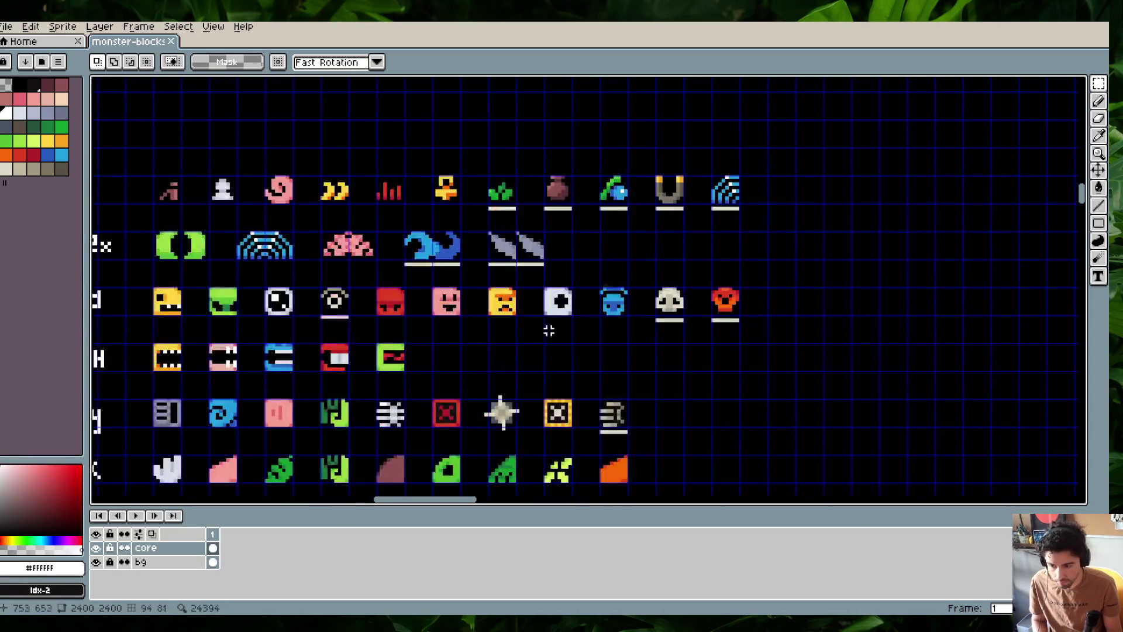
pyautogui.scroll(-2, 160, 446)
pyautogui.scroll(-3, 582, 316)
pyautogui.scroll(-5, 594, 117)
pyautogui.scroll(-3, 550, 155)
pyautogui.scroll(2, 608, 393)
pyautogui.scroll(5, 609, 393)
pyautogui.hotkey('ctrl', 'v')
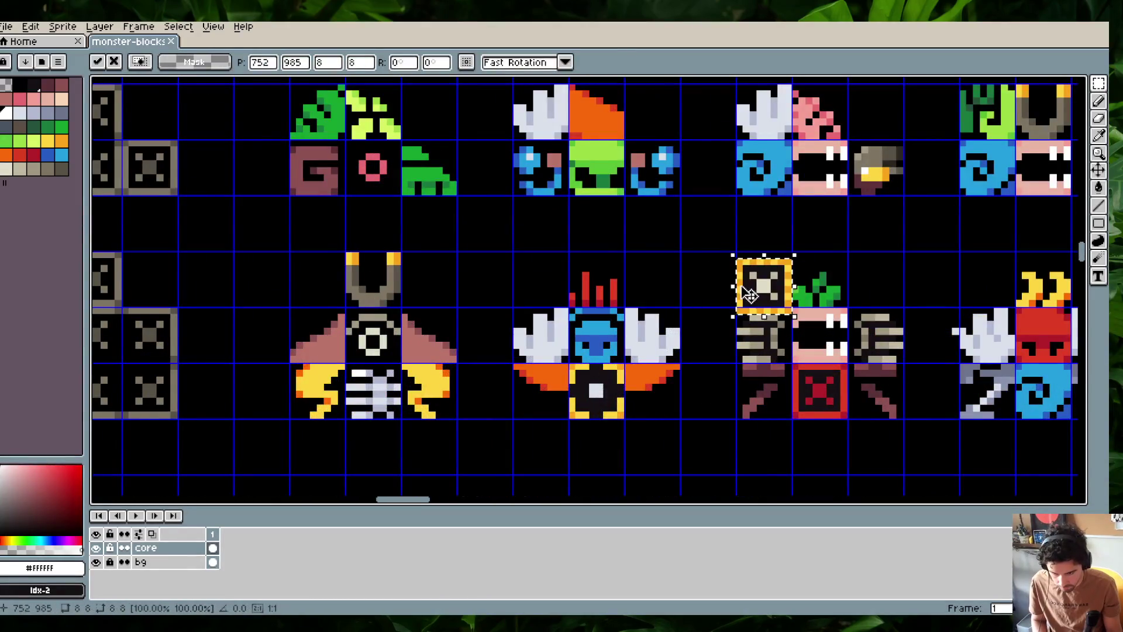
pyautogui.moveTo(748, 293); pyautogui.dragTo(581, 398)
pyautogui.press('Return')
# Copy the orange fin to the right side of the winged monster's core
pyautogui.scroll(-1, 636, 275)
pyautogui.scroll(-3, 635, 275)
pyautogui.scroll(5, 620, 269)
pyautogui.scroll(3, 609, 263)
pyautogui.scroll(2, 604, 261)
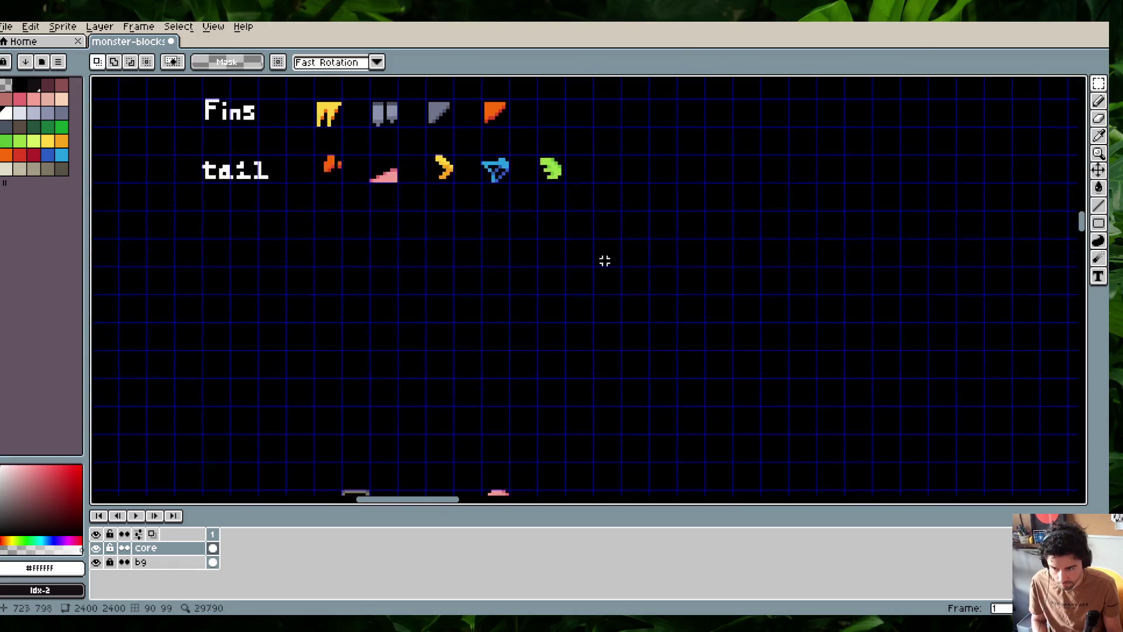
pyautogui.moveTo(482, 99); pyautogui.dragTo(508, 125)
pyautogui.scroll(-3, 585, 263)
pyautogui.scroll(-1, 609, 292)
pyautogui.scroll(2, 617, 315)
pyautogui.scroll(1, 602, 289)
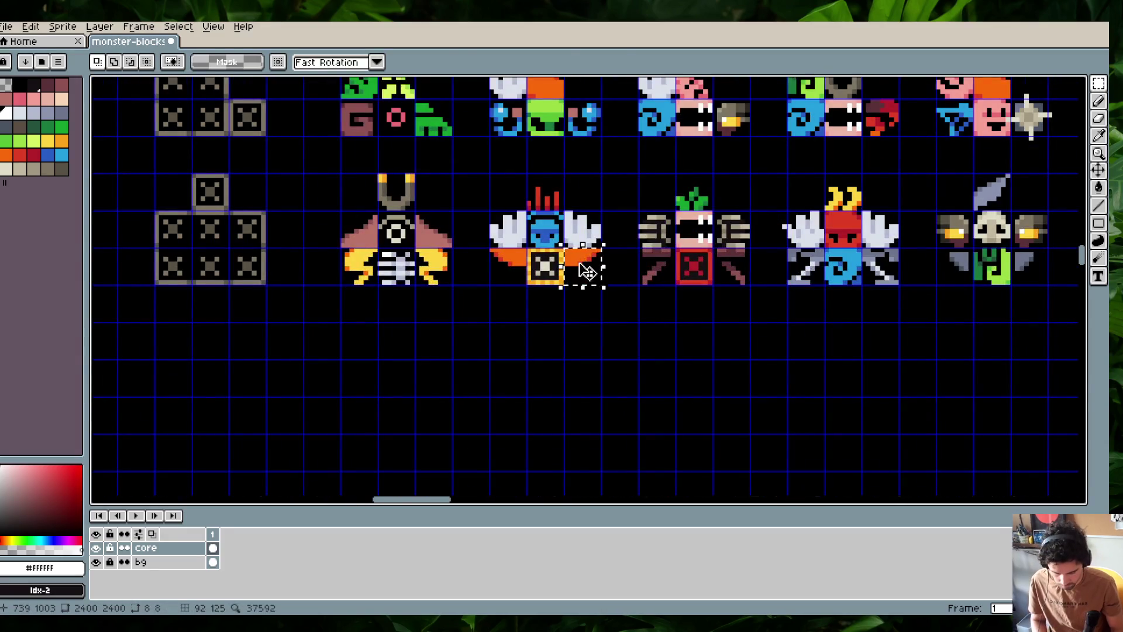
pyautogui.hotkey('ctrl', 'v')
pyautogui.moveTo(356, 290); pyautogui.dragTo(600, 283)
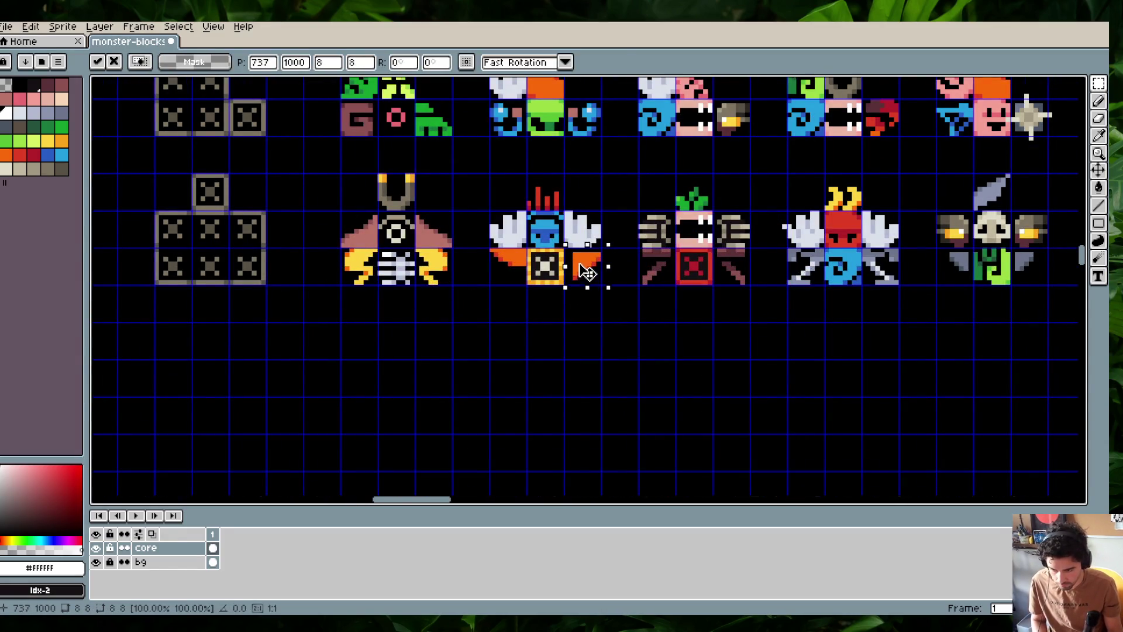
pyautogui.click(585, 295)
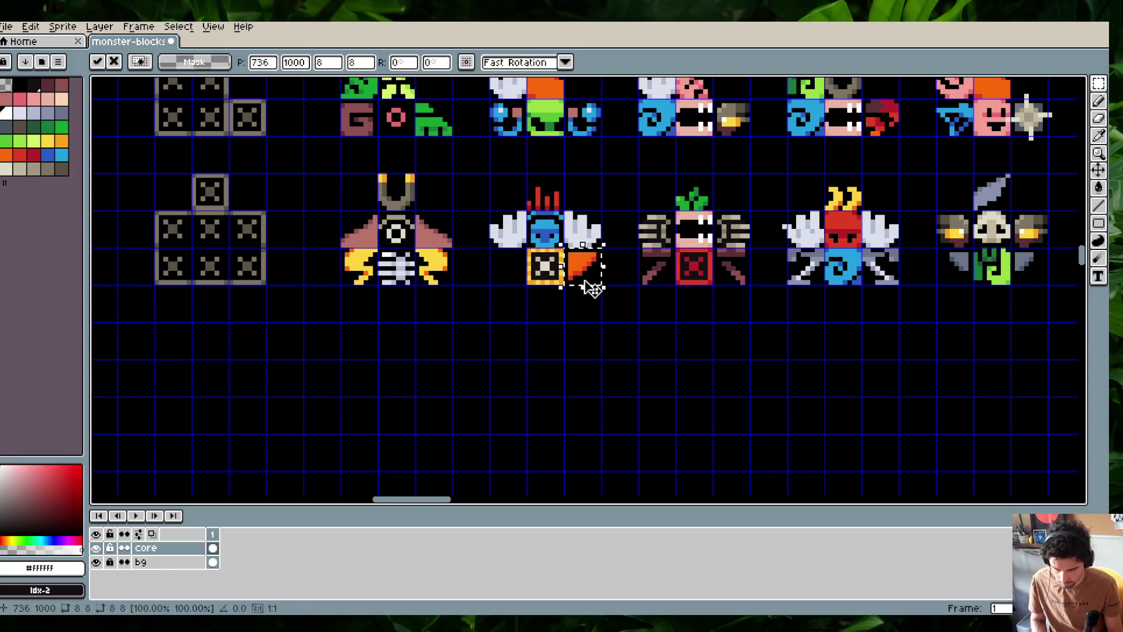
# Put a mirrored orange fin on the core's left side and save the sheet
pyautogui.hotkey('shift', 'h')
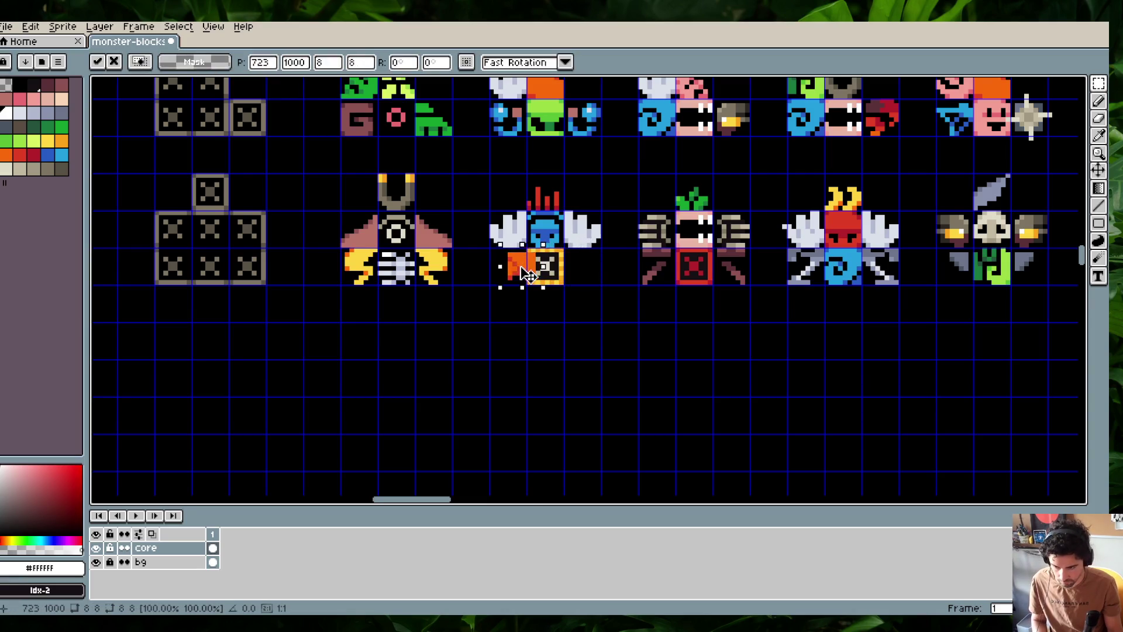
pyautogui.hotkey('ctrl', 'z')
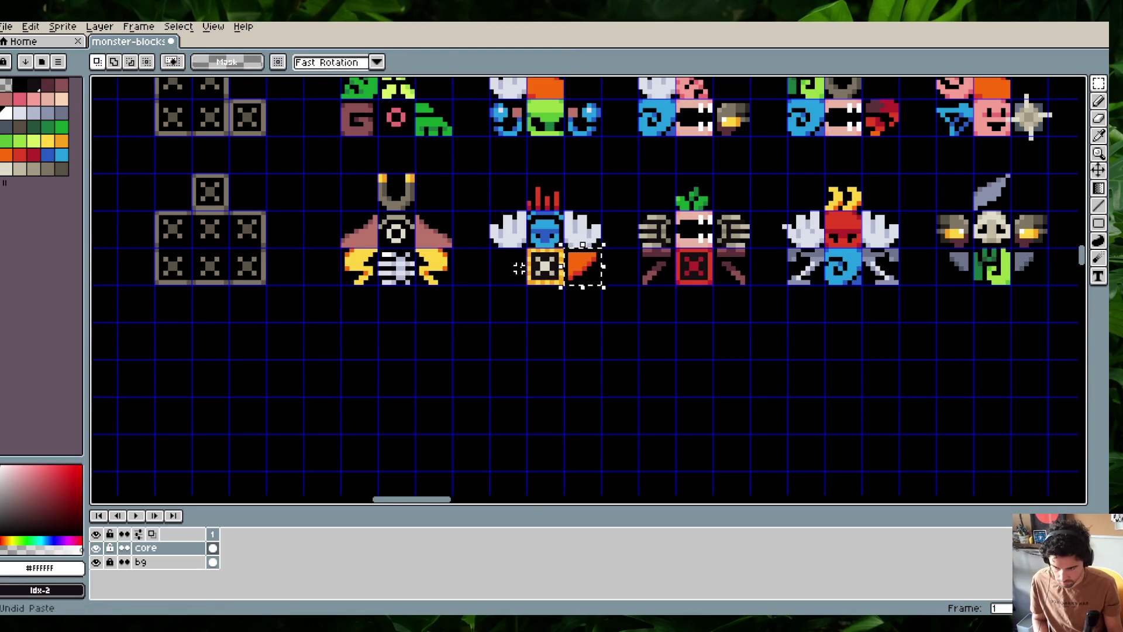
pyautogui.hotkey('ctrl', 'v')
pyautogui.moveTo(594, 271); pyautogui.dragTo(515, 272)
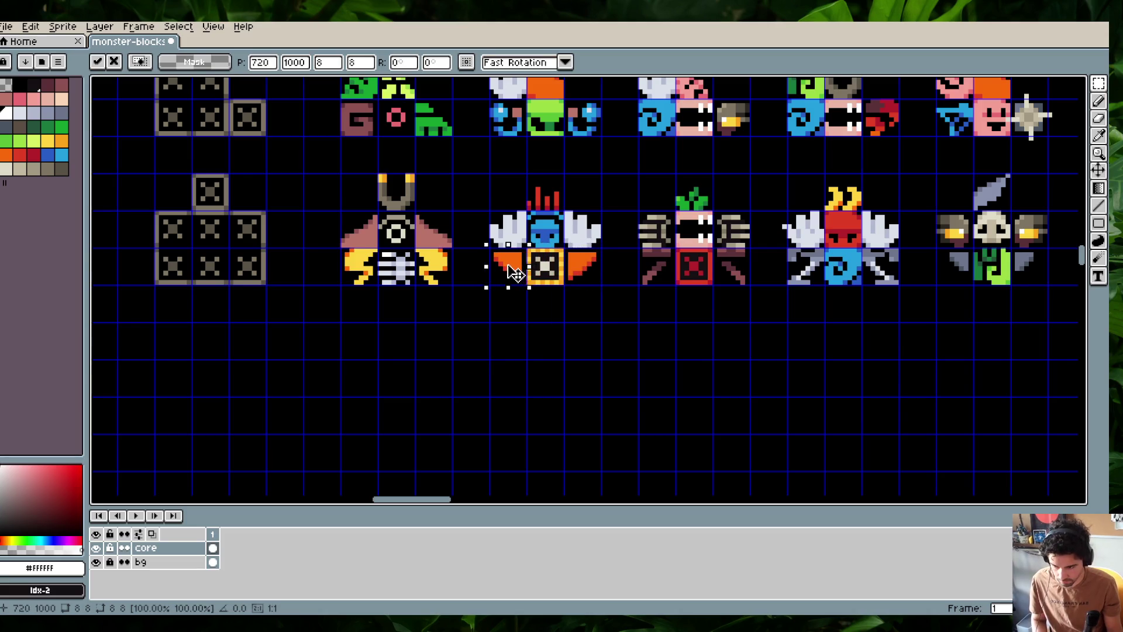
pyautogui.press('Return')
pyautogui.hotkey('ctrl', 's')
pyautogui.scroll(-1, 662, 231)
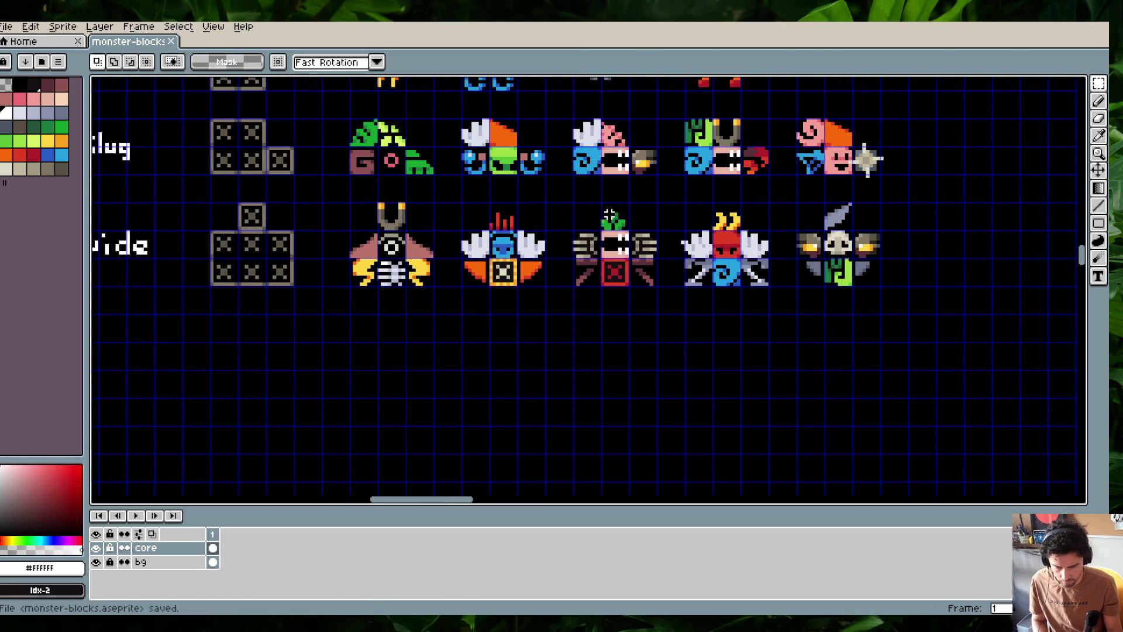
pyautogui.scroll(1, 662, 231)
# Undo the last edit, clear stray selections and save the sprite sheet
pyautogui.hotkey('ctrl', 'z')
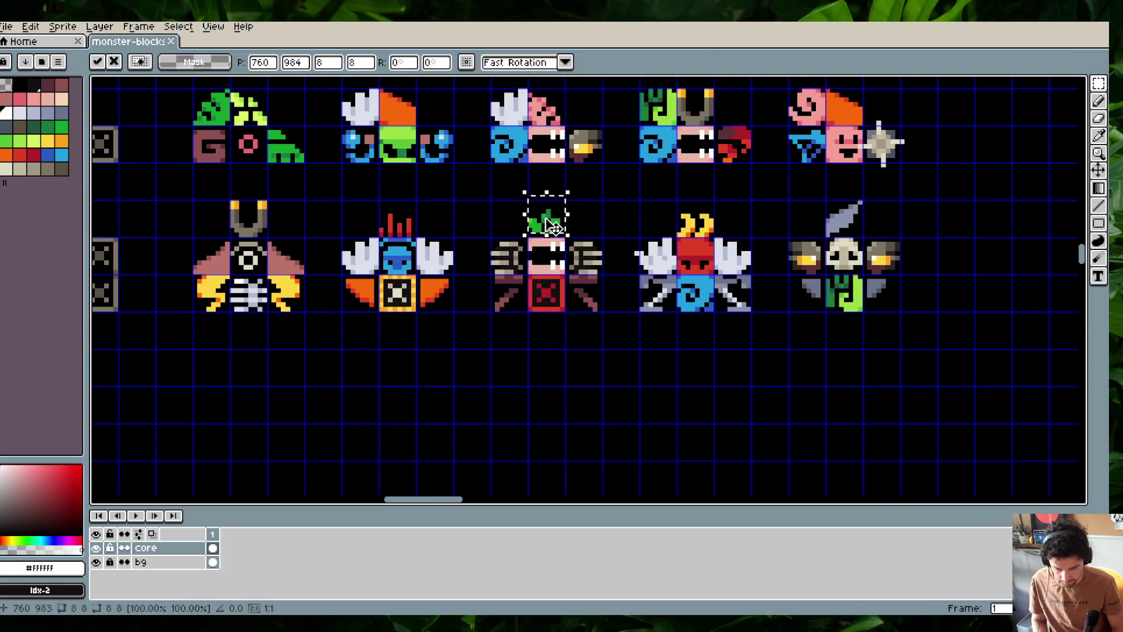
pyautogui.moveTo(382, 200); pyautogui.dragTo(409, 229)
pyautogui.hotkey('ctrl', 'd')
pyautogui.moveTo(250, 212)
pyautogui.mouseDown()
pyautogui.moveTo(257, 219)
pyautogui.moveTo(246, 214)
pyautogui.mouseUp()
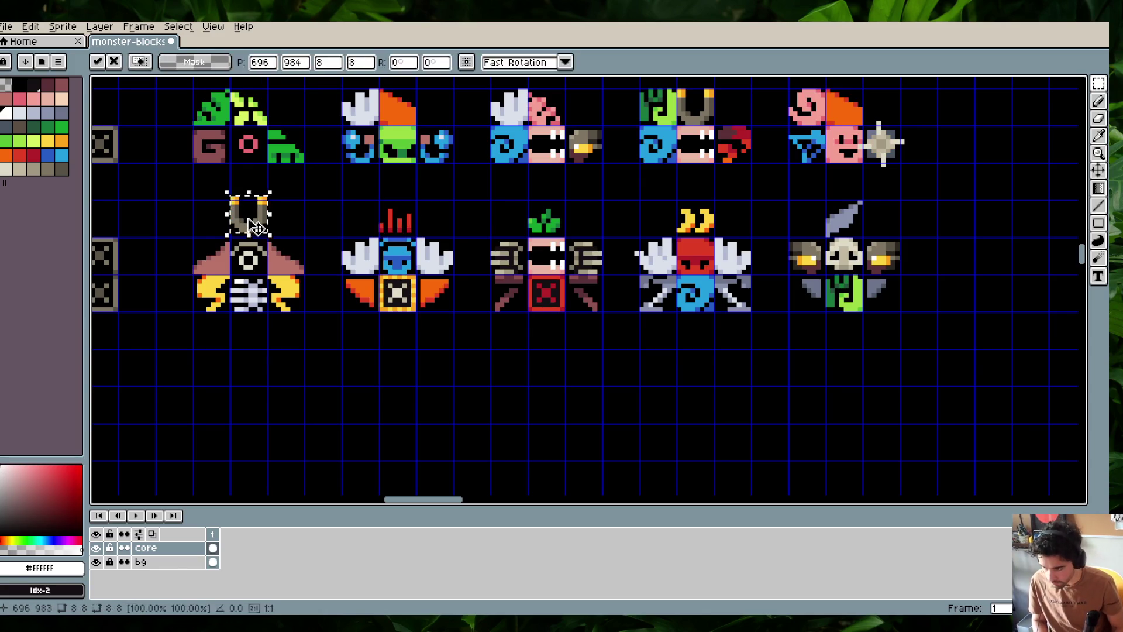
pyautogui.hotkey('ctrl', 's')
pyautogui.press('Return')
# Delete the grey feather piece above the skull monster
pyautogui.moveTo(685, 203); pyautogui.dragTo(732, 250)
pyautogui.press('Delete')
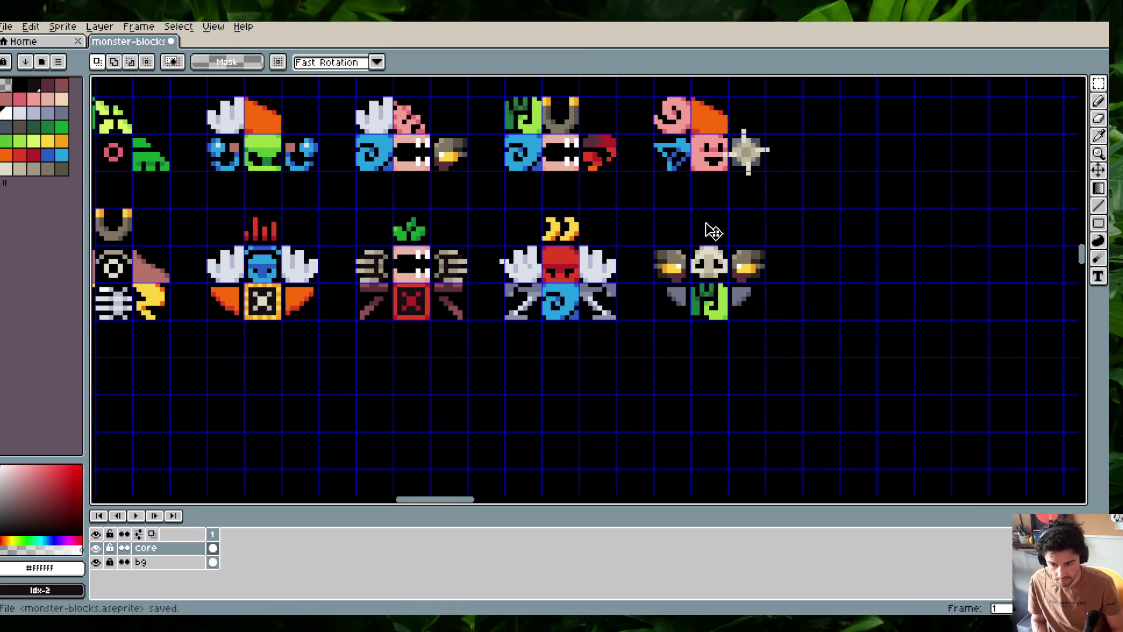
pyautogui.scroll(-3, 687, 216)
pyautogui.scroll(-2, 684, 201)
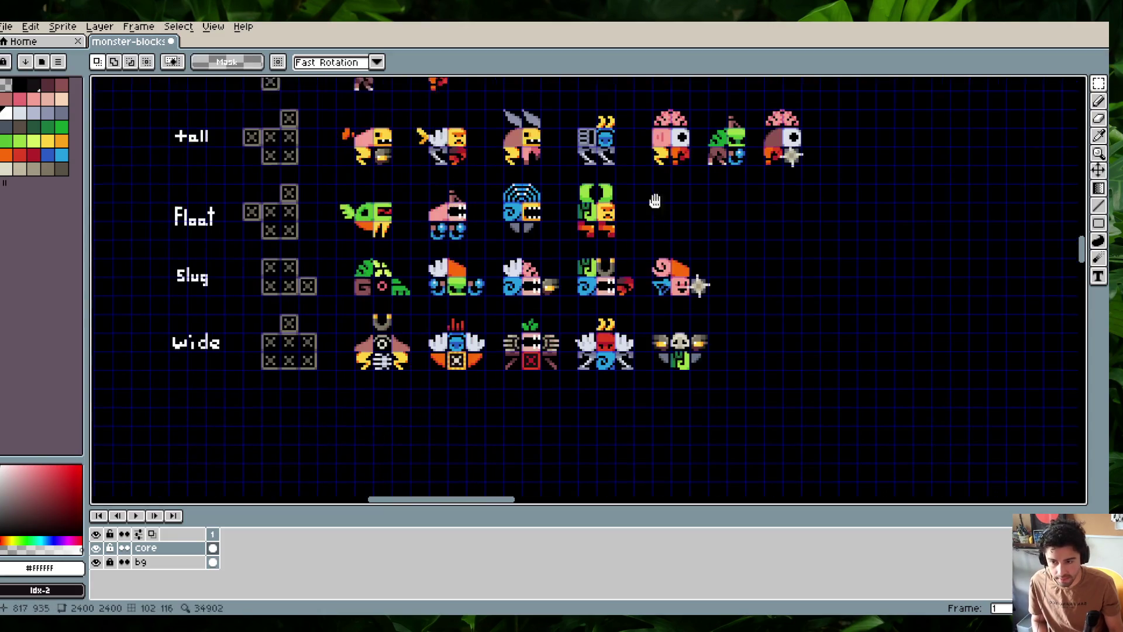
pyautogui.scroll(5, 666, 302)
pyautogui.scroll(3, 624, 222)
pyautogui.scroll(4, 605, 218)
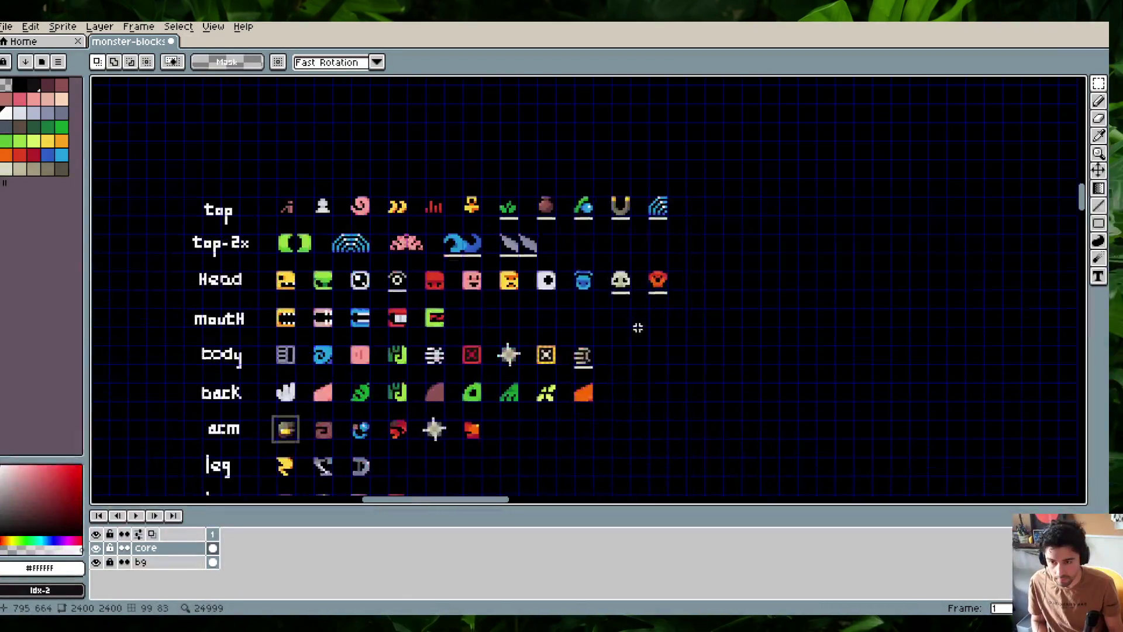
pyautogui.scroll(4, 609, 263)
# Copy the magnet piece from the top parts onto a monster's head
pyautogui.moveTo(578, 250); pyautogui.dragTo(642, 288)
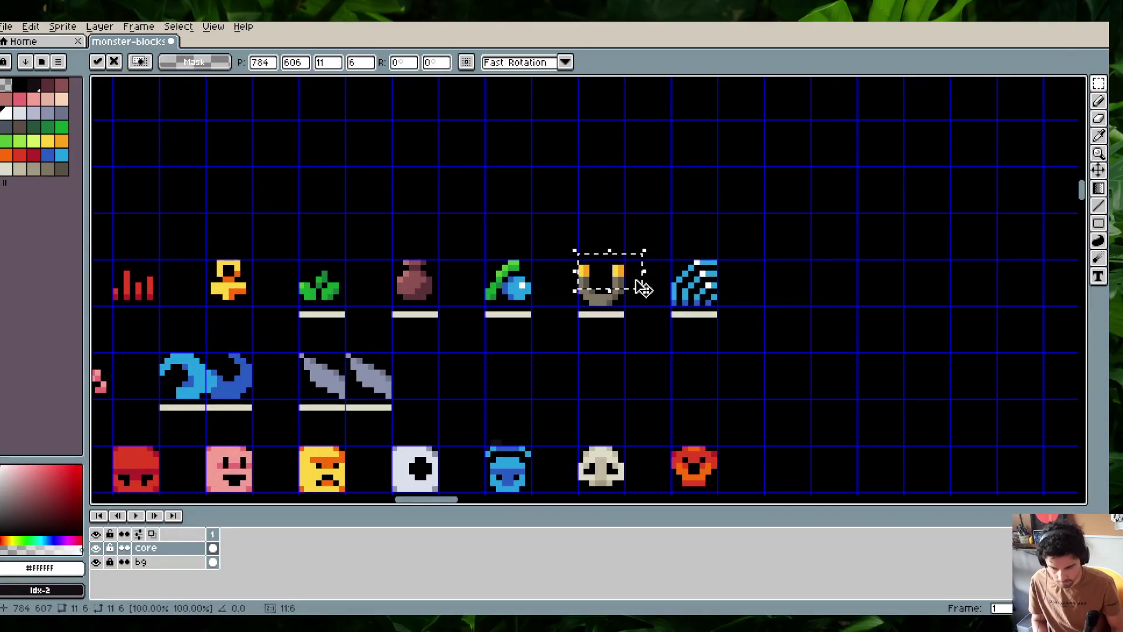
pyautogui.moveTo(573, 257); pyautogui.dragTo(628, 309)
pyautogui.scroll(-3, 598, 286)
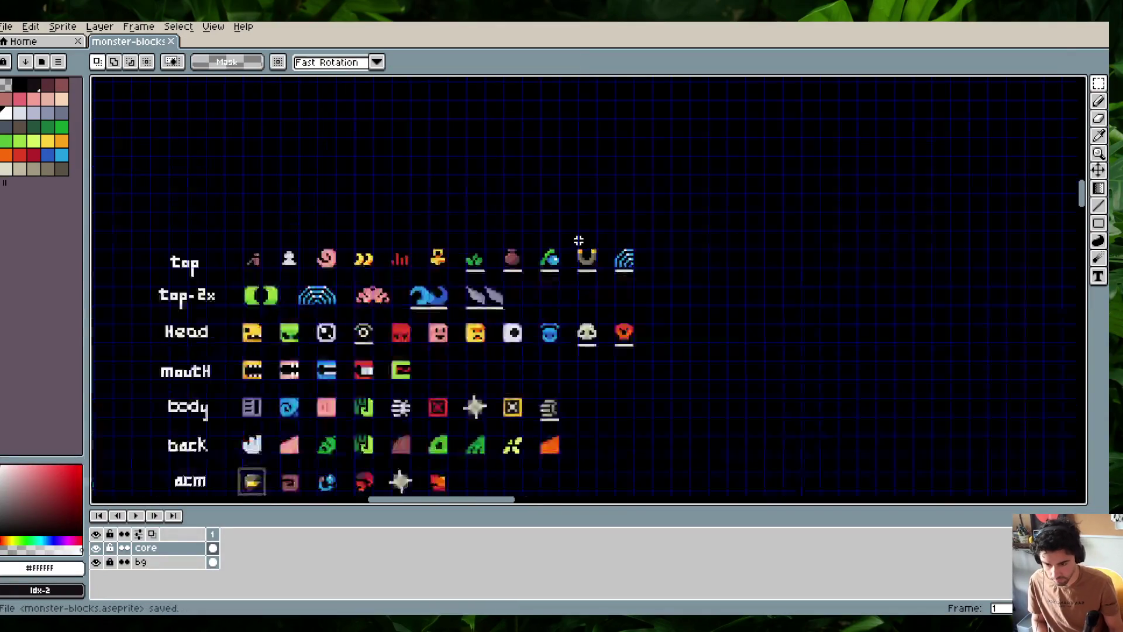
pyautogui.scroll(-2, 600, 275)
pyautogui.scroll(-2, 602, 263)
pyautogui.scroll(1, 594, 228)
pyautogui.scroll(3, 587, 176)
pyautogui.scroll(1, 624, 246)
pyautogui.scroll(1, 657, 200)
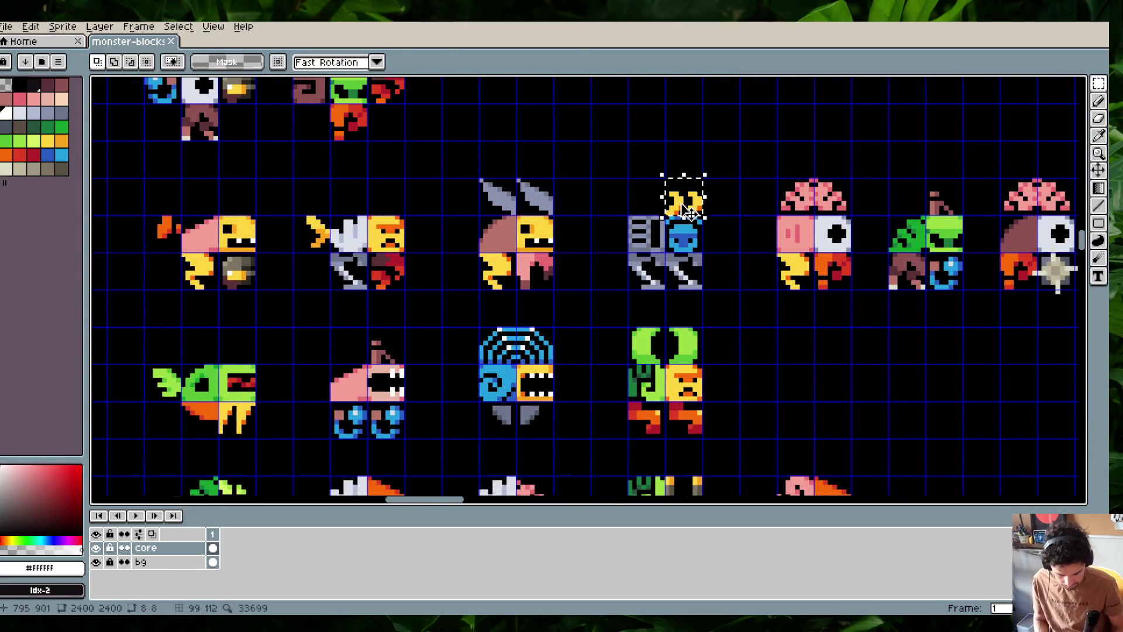
pyautogui.moveTo(681, 201); pyautogui.dragTo(940, 207)
pyautogui.hotkey('ctrl', 'd')
# Raise the brown hat piece slightly
pyautogui.scroll(-2, 585, 293)
pyautogui.moveTo(465, 264)
pyautogui.mouseDown()
pyautogui.moveTo(383, 310)
pyautogui.moveTo(400, 287)
pyautogui.mouseUp()
pyautogui.hotkey('ctrl', 'd')
# Discard stray white lines on the horseshoe piece and shift it slightly right
pyautogui.scroll(-3, 475, 340)
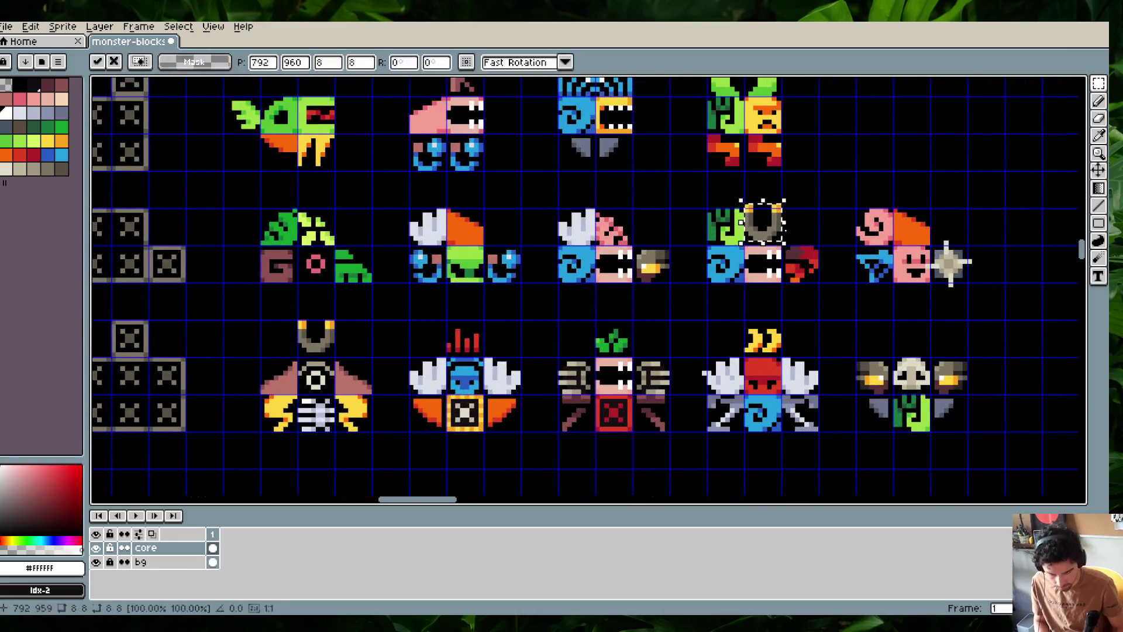
pyautogui.moveTo(744, 191)
pyautogui.mouseDown()
pyautogui.moveTo(770, 203)
pyautogui.moveTo(714, 188)
pyautogui.mouseUp()
pyautogui.hotkey('ctrl', 'd')
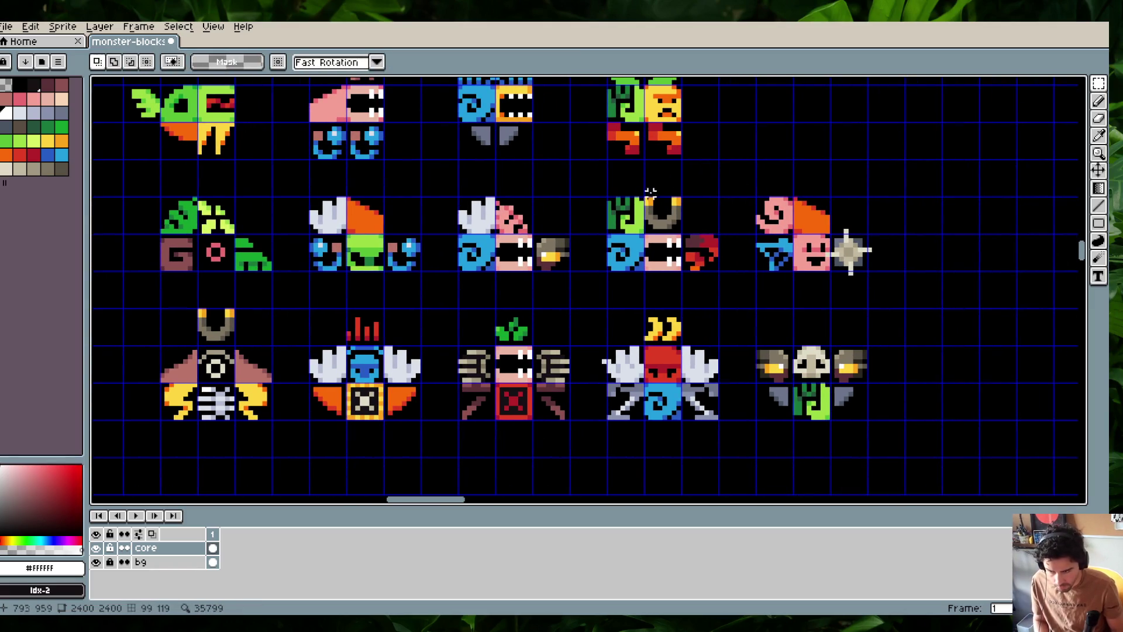
pyautogui.scroll(1, 631, 188)
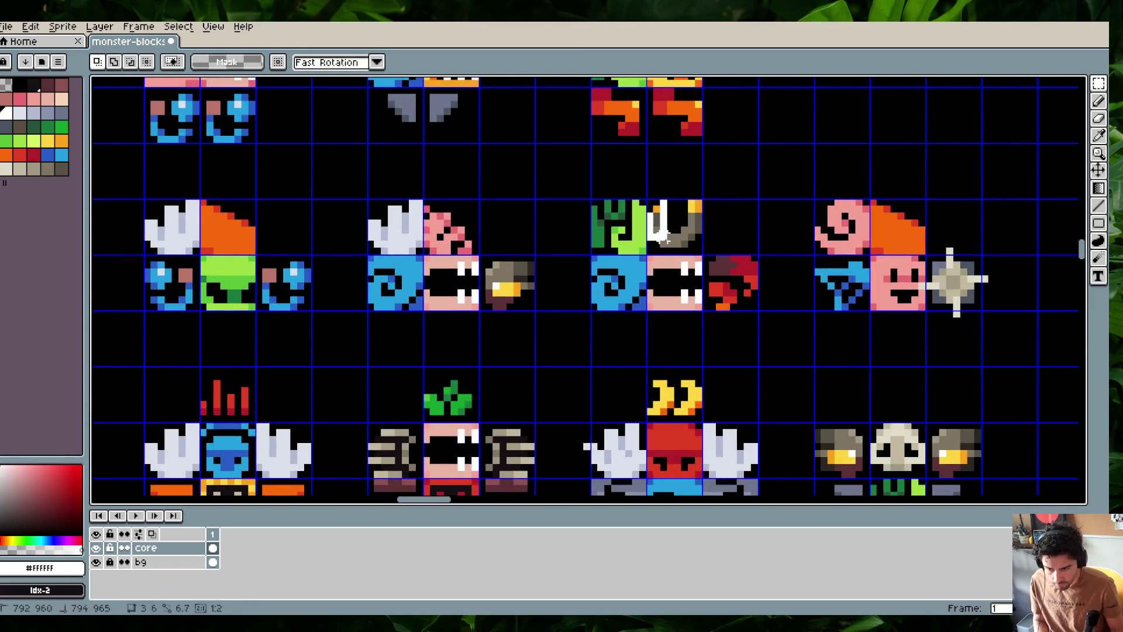
pyautogui.hotkey('ctrl', 'z')
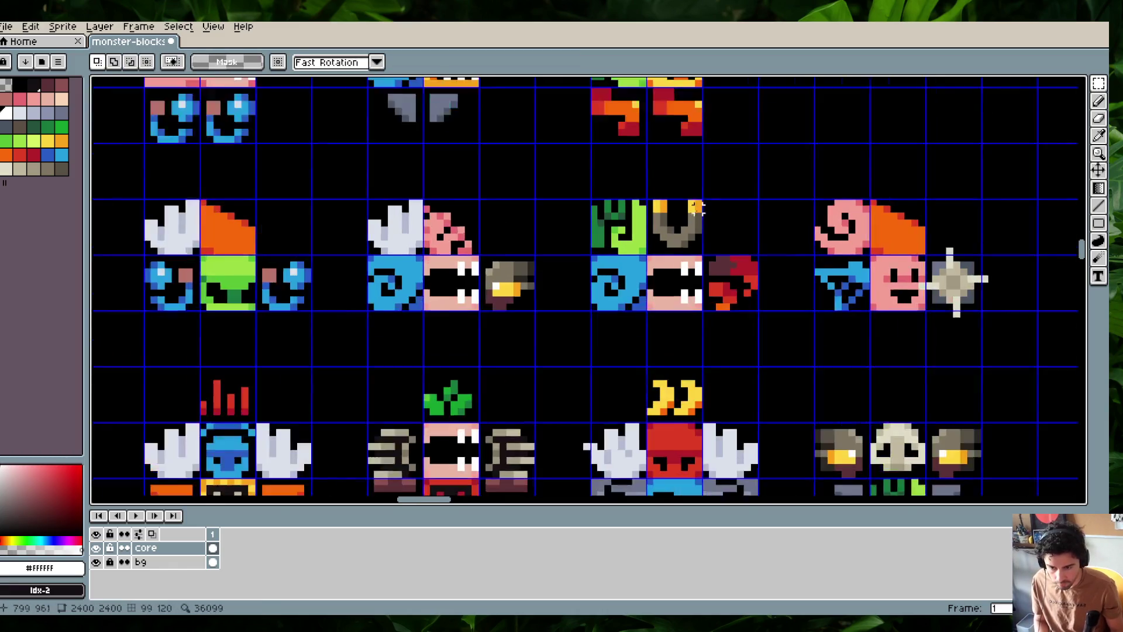
pyautogui.scroll(1, 698, 208)
pyautogui.moveTo(658, 198); pyautogui.dragTo(663, 257)
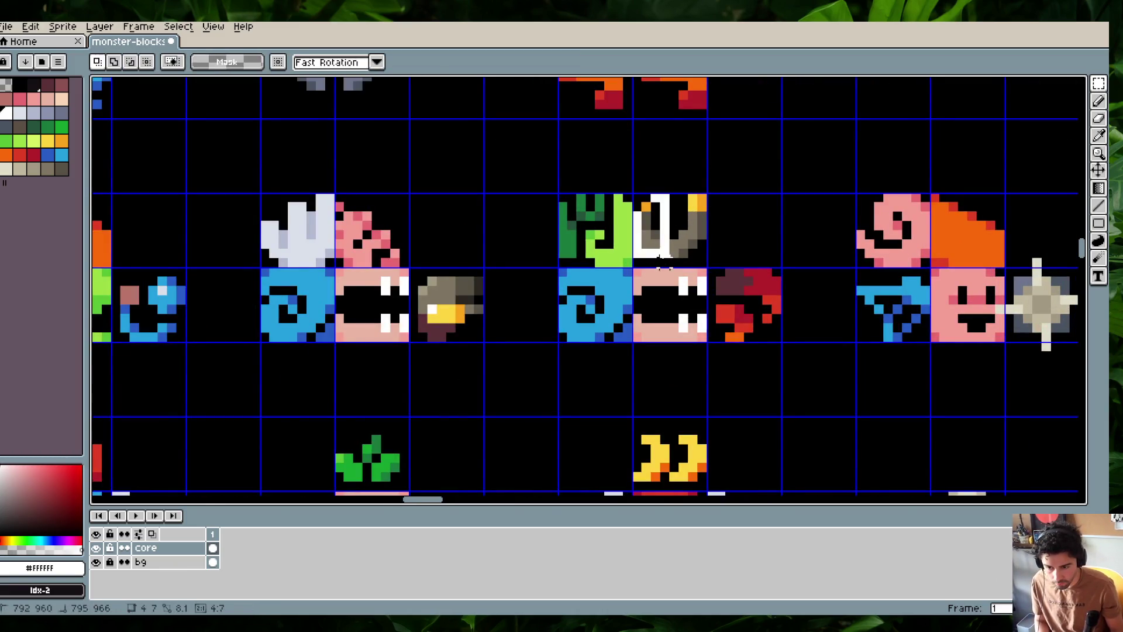
pyautogui.hotkey('ctrl', 'z')
pyautogui.scroll(-2, 694, 243)
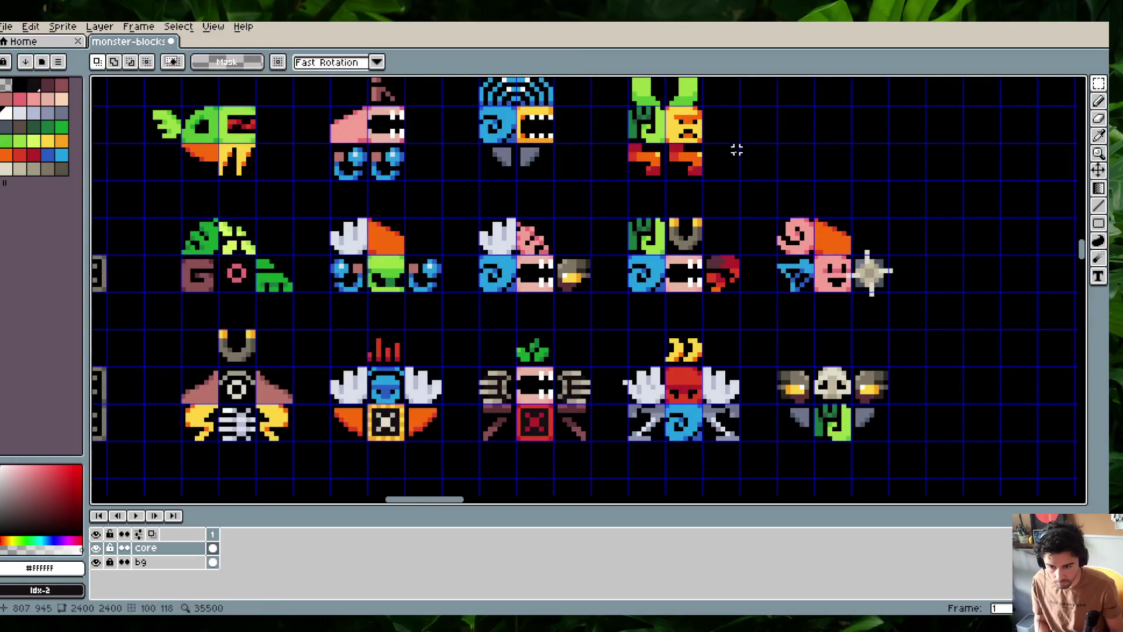
pyautogui.scroll(-2, 737, 150)
pyautogui.scroll(2, 464, 203)
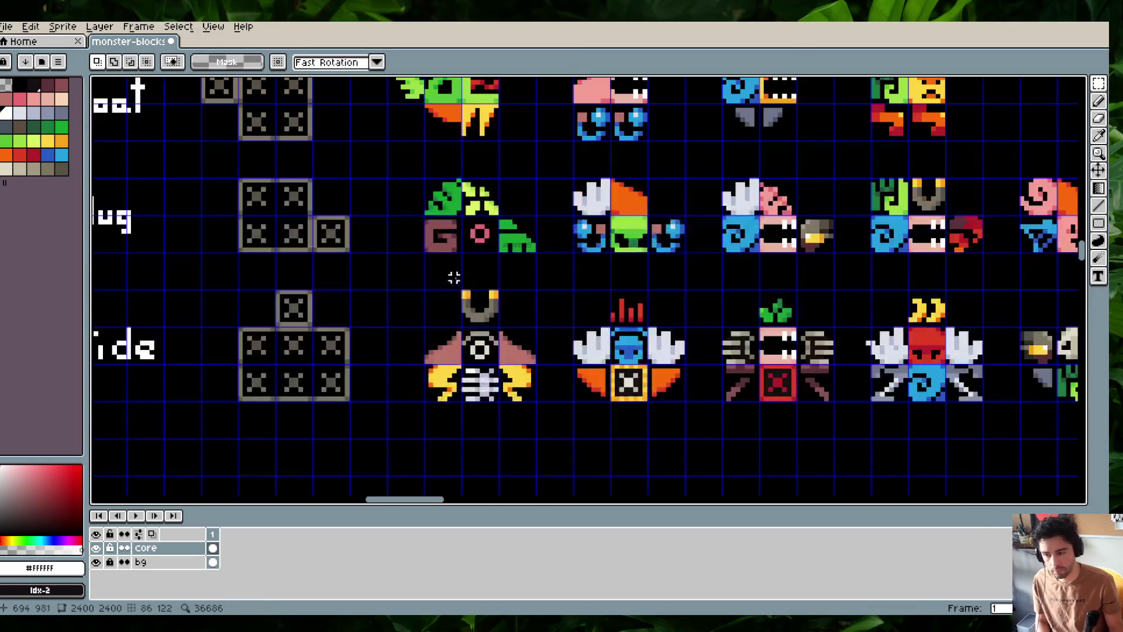
pyautogui.moveTo(449, 286); pyautogui.dragTo(488, 326)
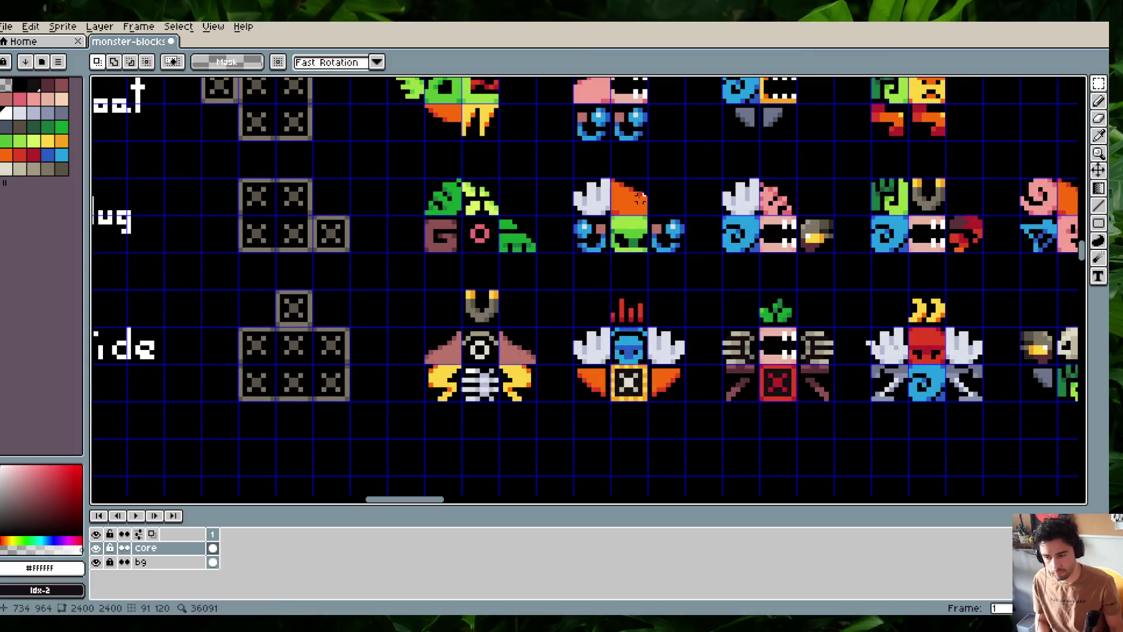
# Toggle the grid off and on, then undo the stray magnet nudges and copy
pyautogui.hotkey('ctrl', "'")
pyautogui.scroll(-2, 585, 291)
pyautogui.scroll(2, 548, 286)
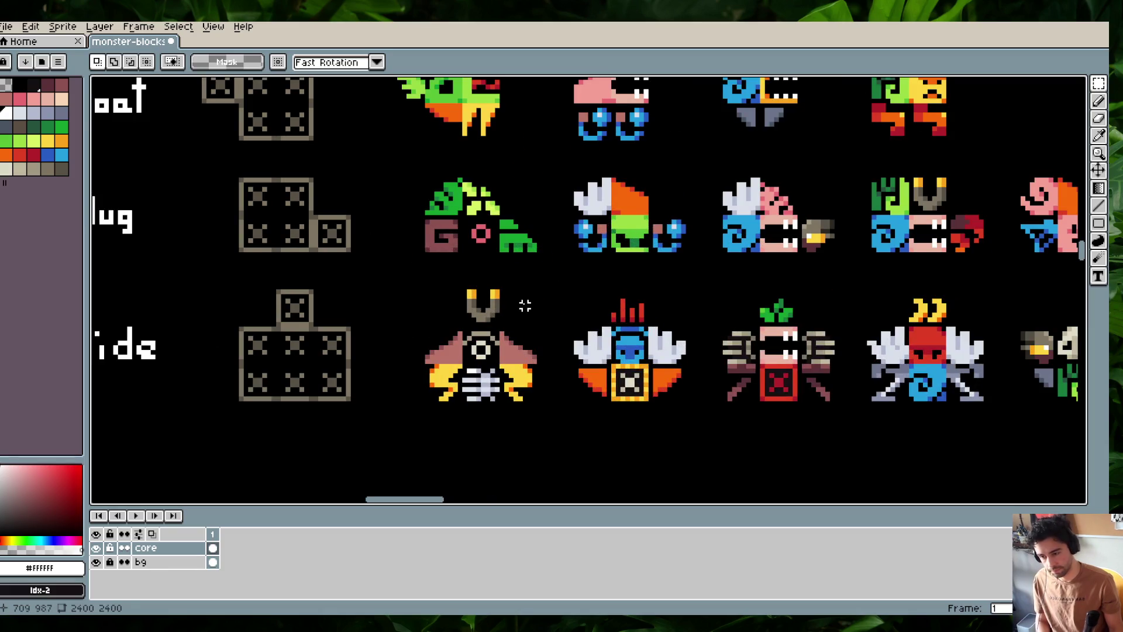
pyautogui.hotkey('ctrl', "'")
pyautogui.hotkey('ctrl', 'z')
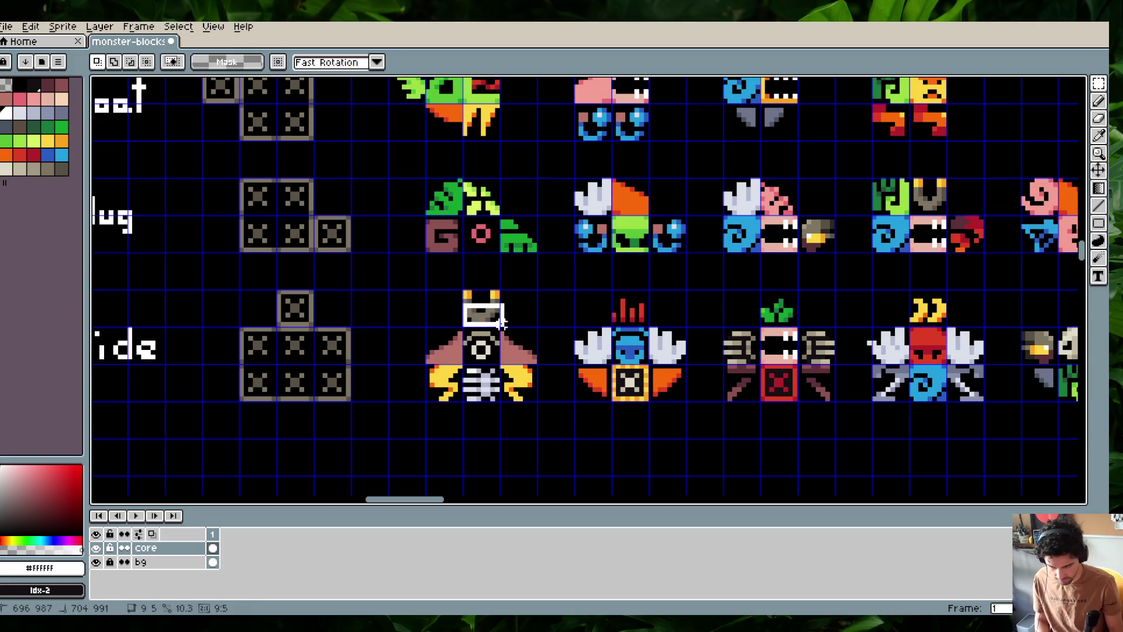
pyautogui.scroll(1, 468, 310)
pyautogui.moveTo(442, 309); pyautogui.dragTo(506, 312)
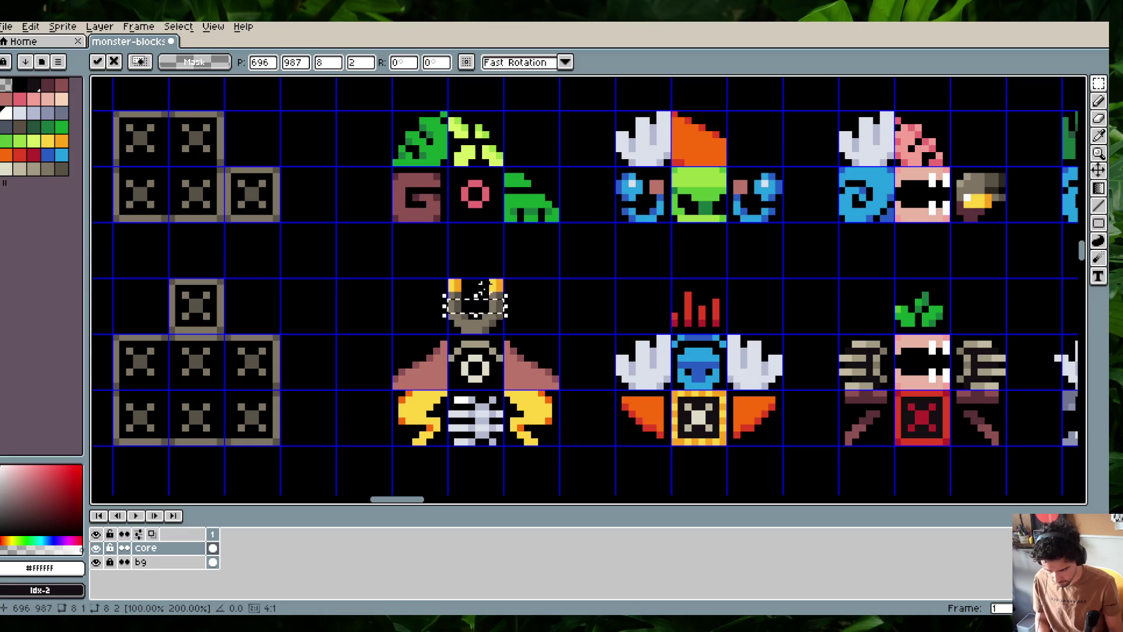
pyautogui.hotkey('ctrl', 'z')
pyautogui.hscroll(5, 770, 230)
pyautogui.scroll(2, 877, 216)
pyautogui.hotkey('ctrl', 'z')
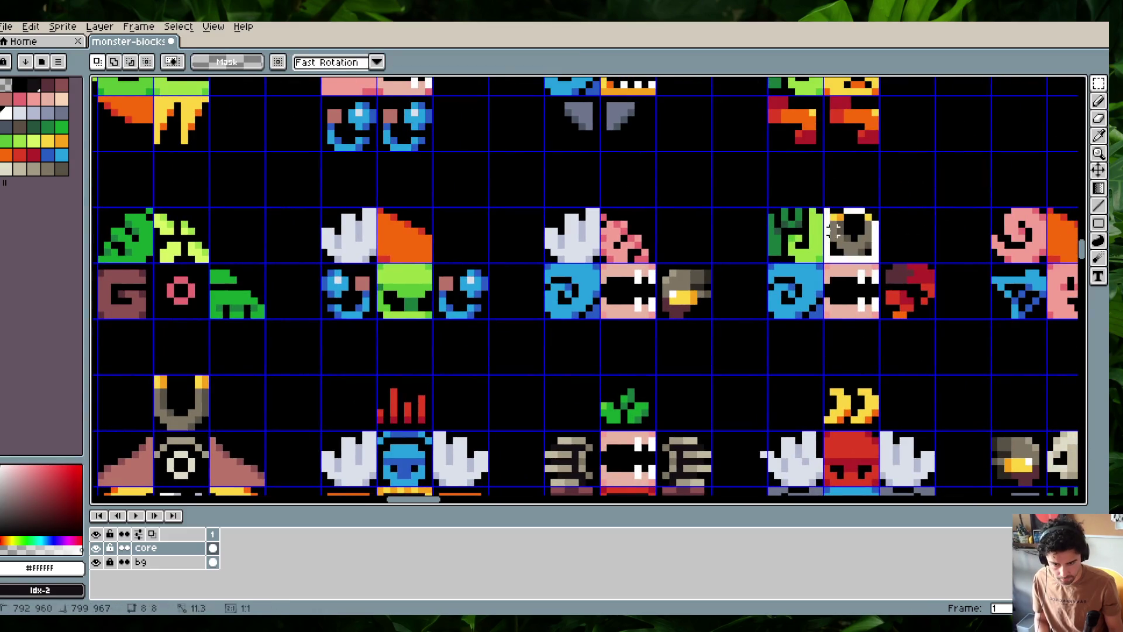
# Place a copy of the magnet piece on a monster and paste the copied part
pyautogui.moveTo(213, 403); pyautogui.dragTo(859, 236)
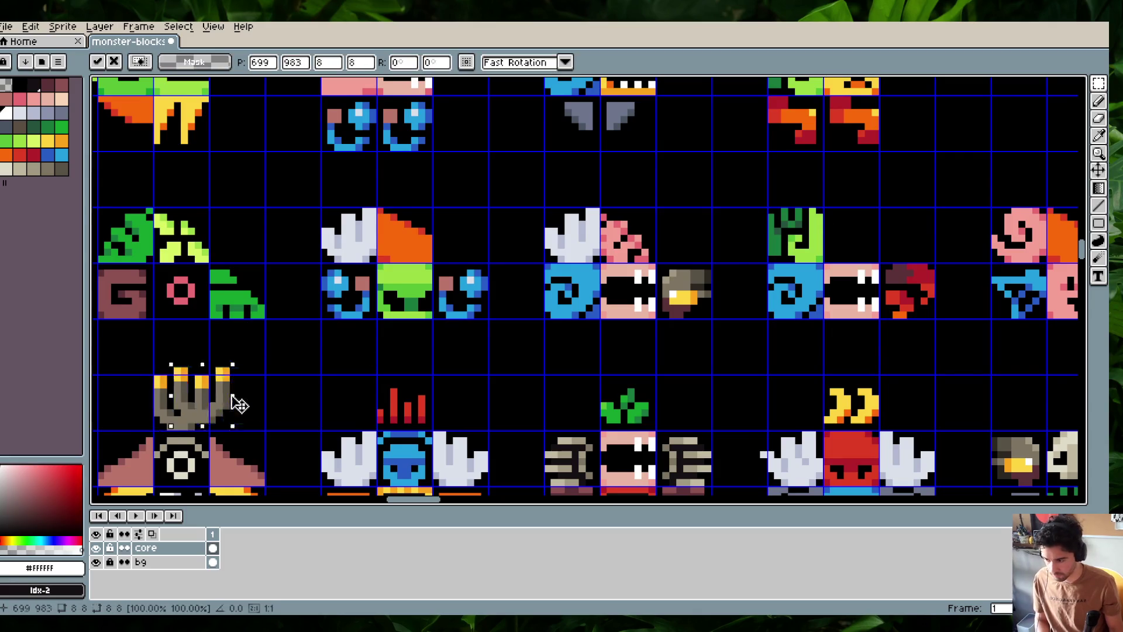
pyautogui.scroll(-5, 860, 236)
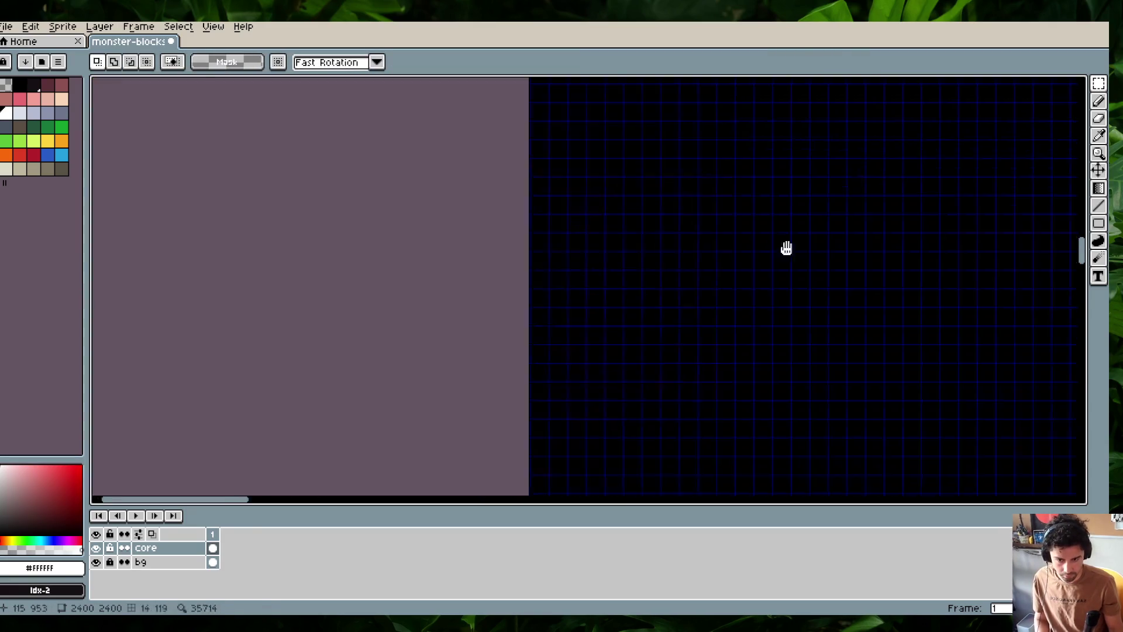
pyautogui.scroll(-2, 785, 248)
pyautogui.scroll(2, 741, 239)
pyautogui.scroll(3, 742, 239)
pyautogui.scroll(1, 747, 209)
pyautogui.hotkey('ctrl', 'v')
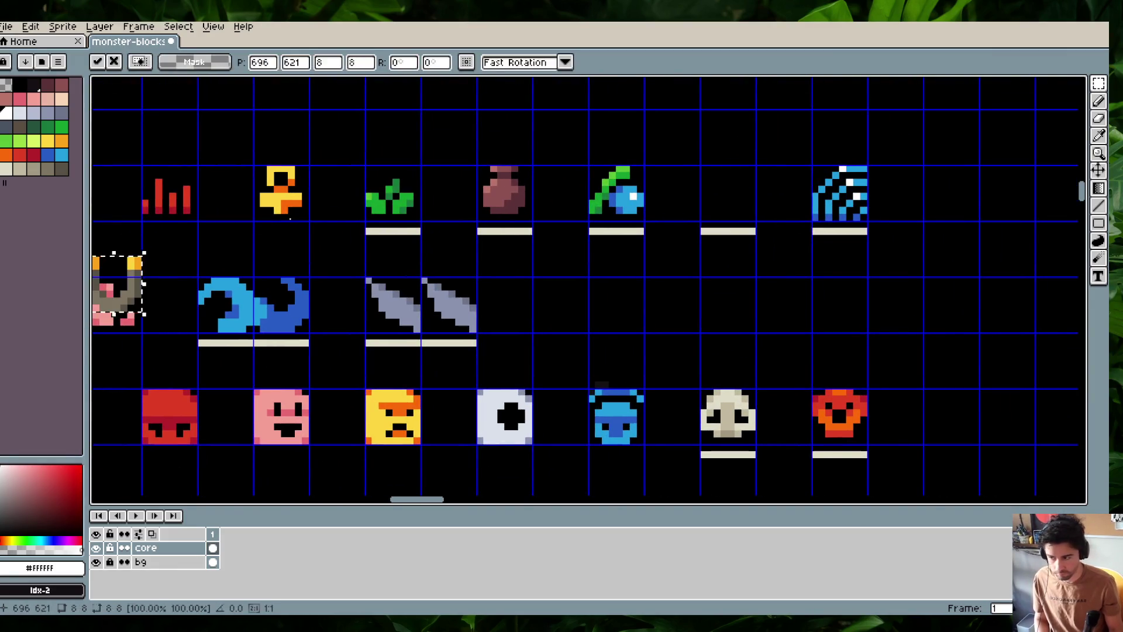
# Drop the yellow-tipped horseshoe into the empty top-row slot and save the sheet
pyautogui.moveTo(142, 294)
pyautogui.mouseDown()
pyautogui.moveTo(687, 152)
pyautogui.moveTo(749, 206)
pyautogui.mouseUp()
pyautogui.hotkey('ctrl', 's')
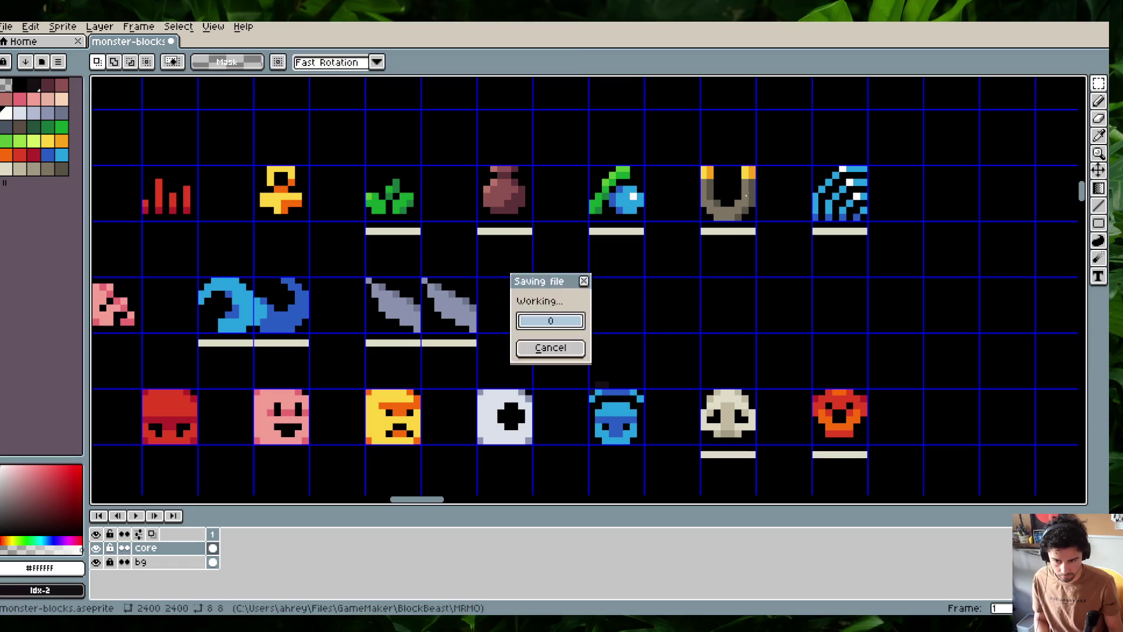
pyautogui.scroll(-3, 601, 281)
pyautogui.scroll(-3, 601, 281)
pyautogui.scroll(-5, 639, 359)
pyautogui.scroll(-2, 646, 243)
pyautogui.scroll(-1, 637, 359)
# Move the tile under the green head into place
pyautogui.moveTo(591, 250); pyautogui.dragTo(551, 308)
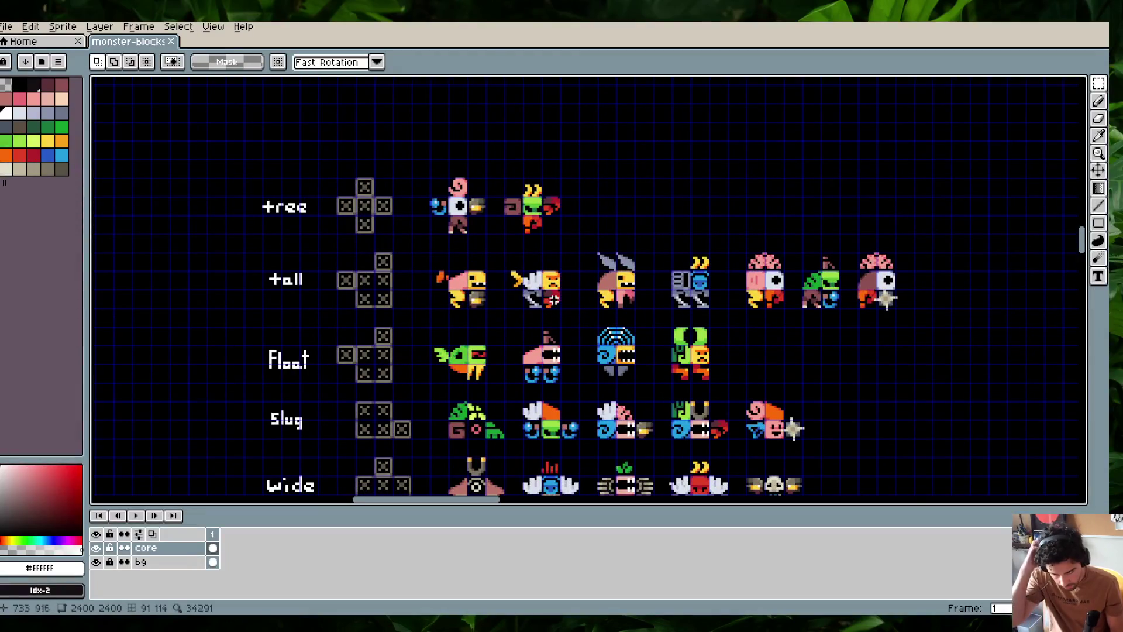
pyautogui.moveTo(571, 329); pyautogui.dragTo(588, 272)
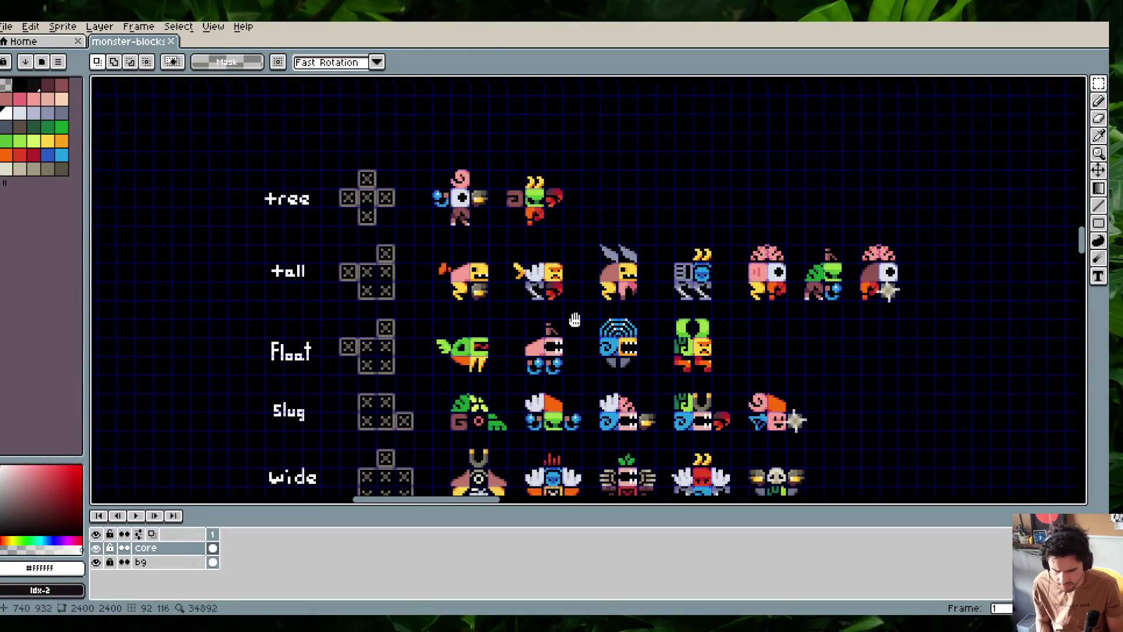
pyautogui.moveTo(631, 278); pyautogui.dragTo(601, 270)
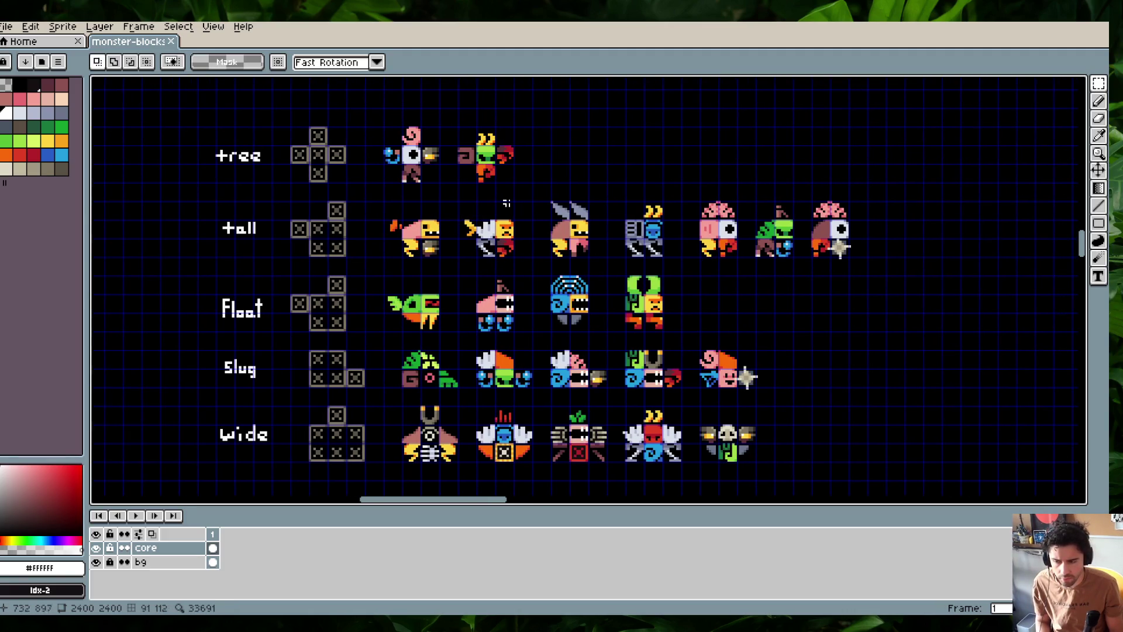
pyautogui.moveTo(647, 165); pyautogui.dragTo(564, 197)
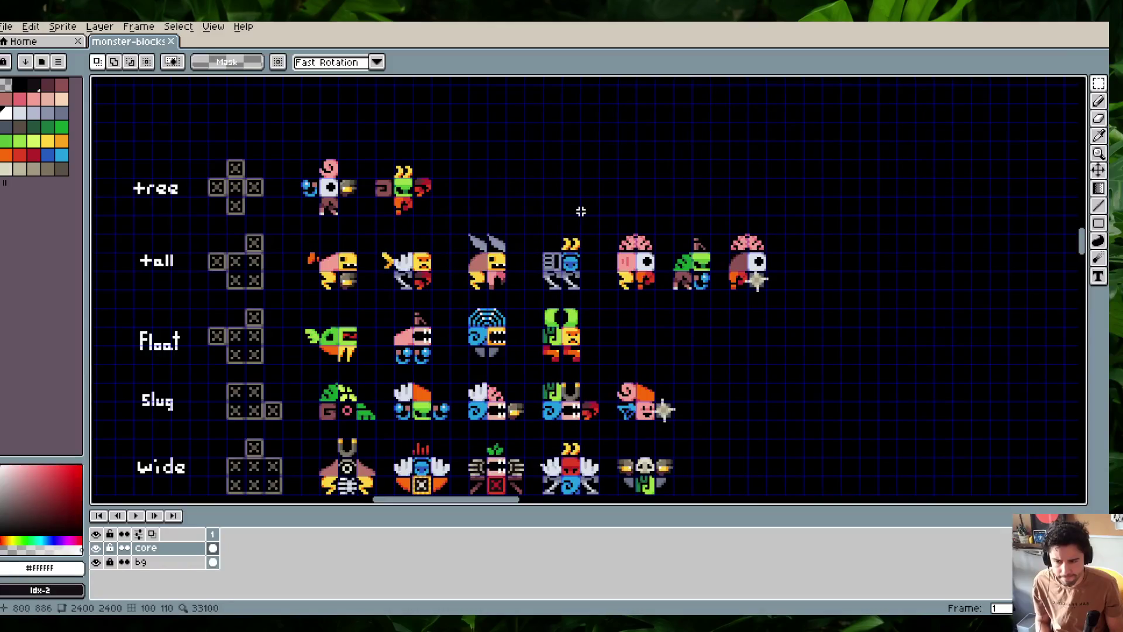
pyautogui.scroll(5, 575, 186)
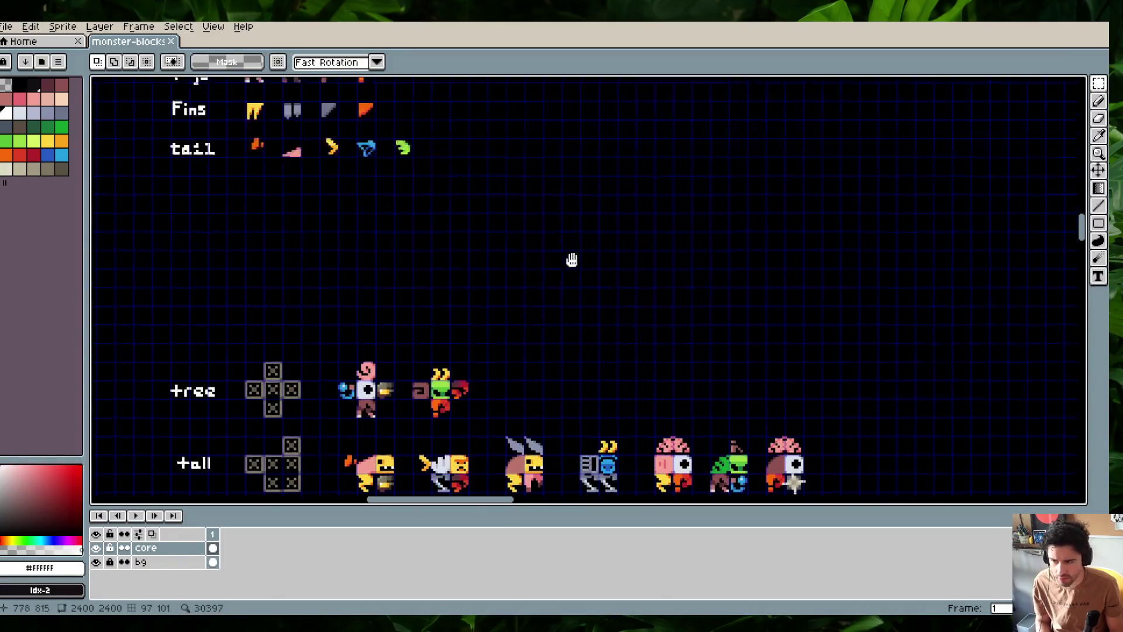
pyautogui.hscroll(-2, 571, 256)
pyautogui.scroll(-1, 602, 251)
pyautogui.scroll(2, 622, 230)
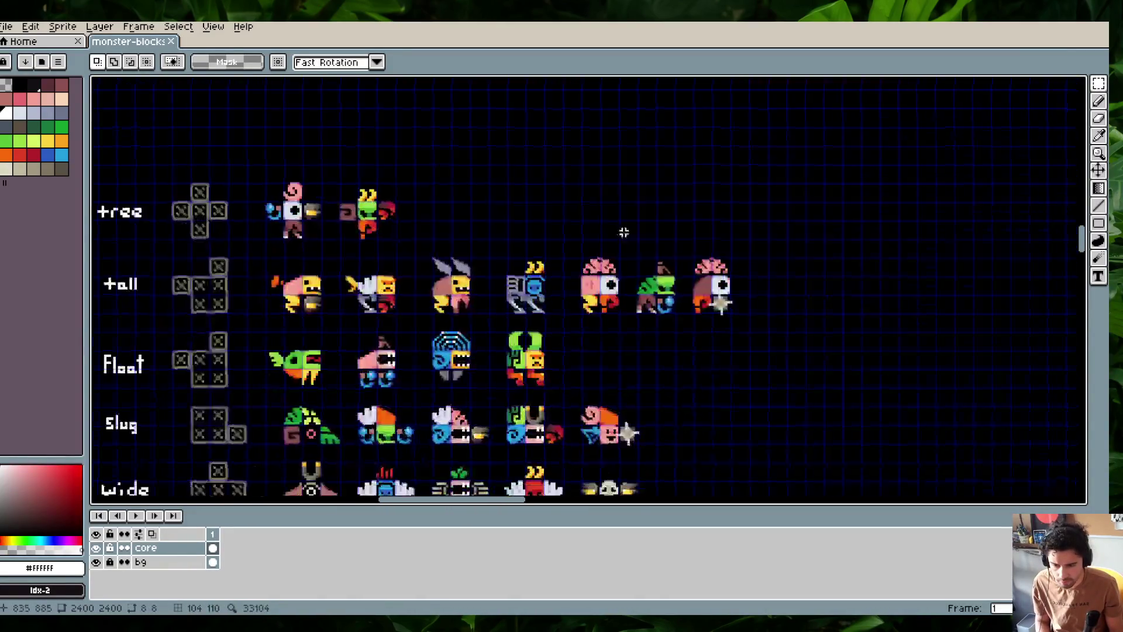
pyautogui.scroll(2, 782, 281)
pyautogui.moveTo(617, 261)
pyautogui.mouseDown()
pyautogui.moveTo(635, 285)
pyautogui.moveTo(582, 288)
pyautogui.moveTo(643, 289)
pyautogui.mouseUp()
pyautogui.hotkey('ctrl', 'd')
# Pan over the tree, tall, Float, Slug and Wide monster rows to review them
pyautogui.scroll(-1, 685, 208)
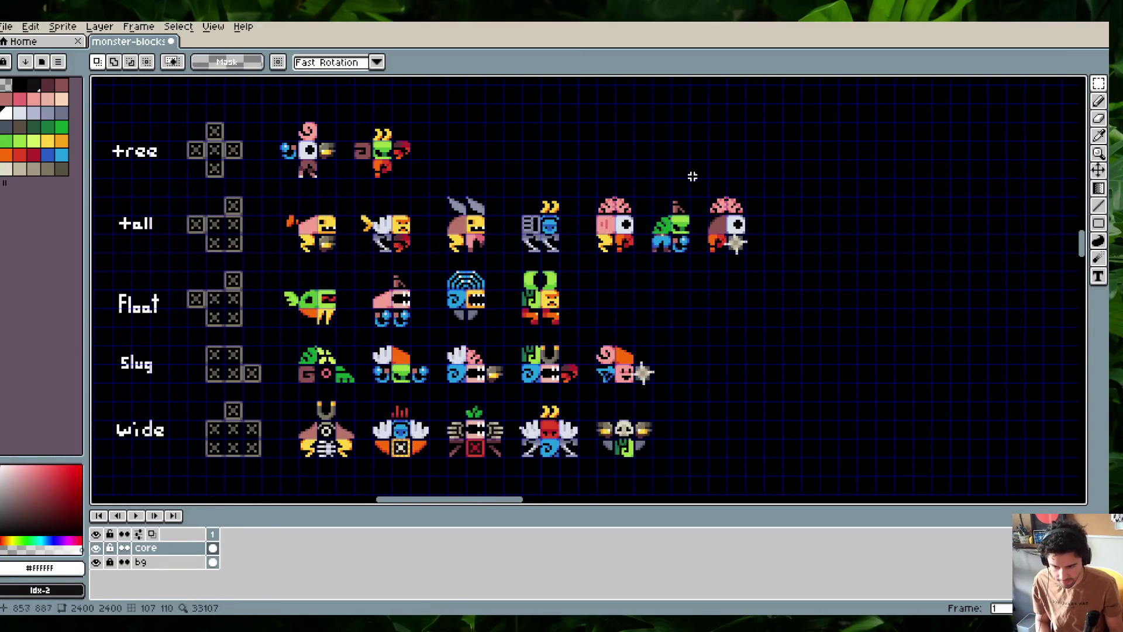
pyautogui.moveTo(650, 192); pyautogui.dragTo(717, 178)
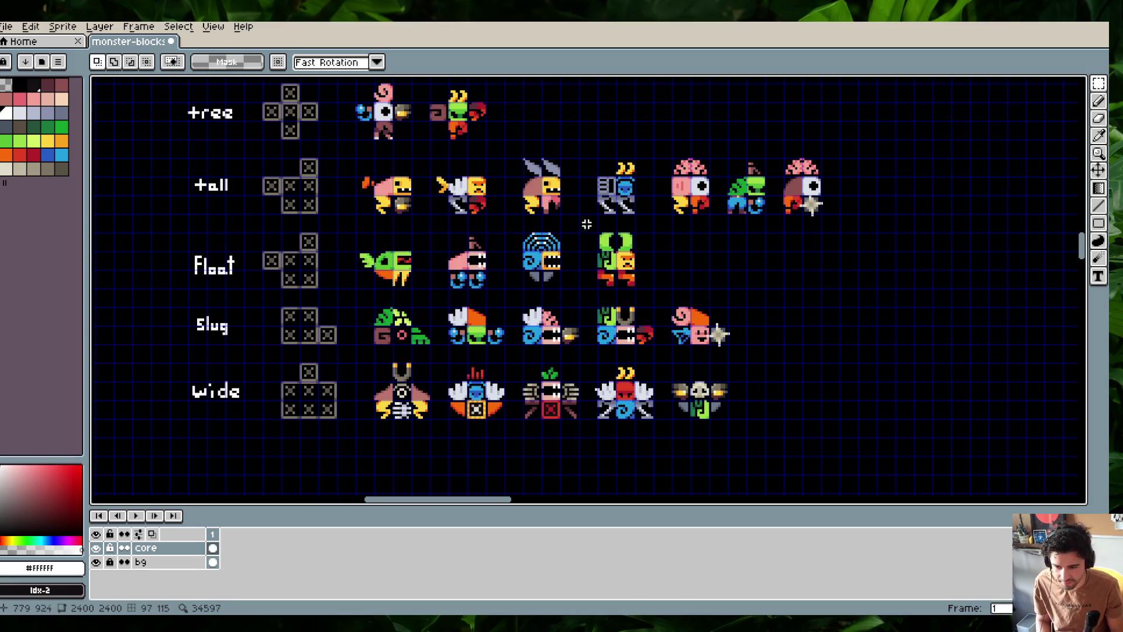
pyautogui.scroll(5, 617, 250)
pyautogui.scroll(4, 557, 188)
pyautogui.scroll(3, 526, 170)
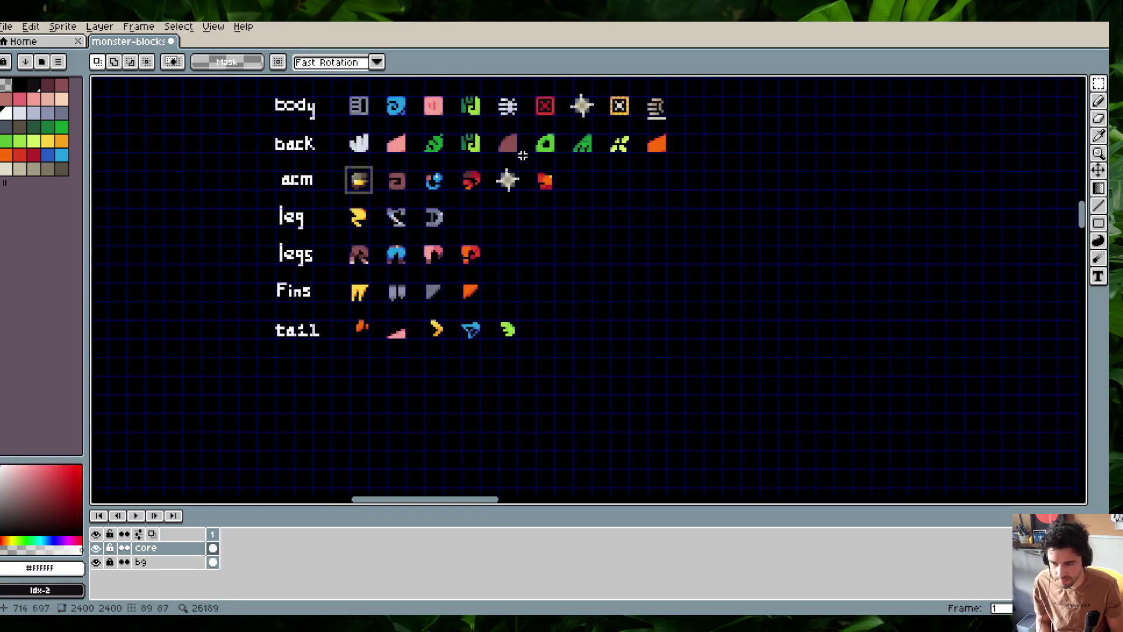
# Paste a red-orange leg piece into the green monster's lower-left cell
pyautogui.scroll(-3, 547, 187)
pyautogui.scroll(2, 579, 246)
pyautogui.scroll(2, 589, 258)
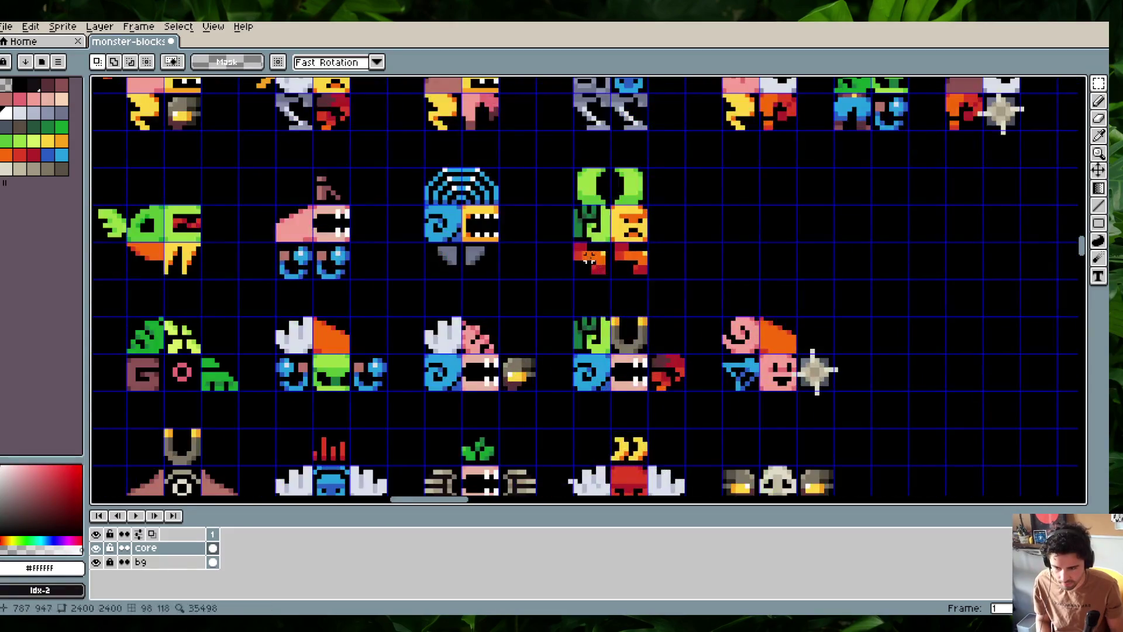
pyautogui.hotkey('ctrl', 'v')
pyautogui.moveTo(307, 284)
pyautogui.mouseDown()
pyautogui.moveTo(597, 269)
pyautogui.moveTo(643, 281)
pyautogui.mouseUp()
pyautogui.press('Return')
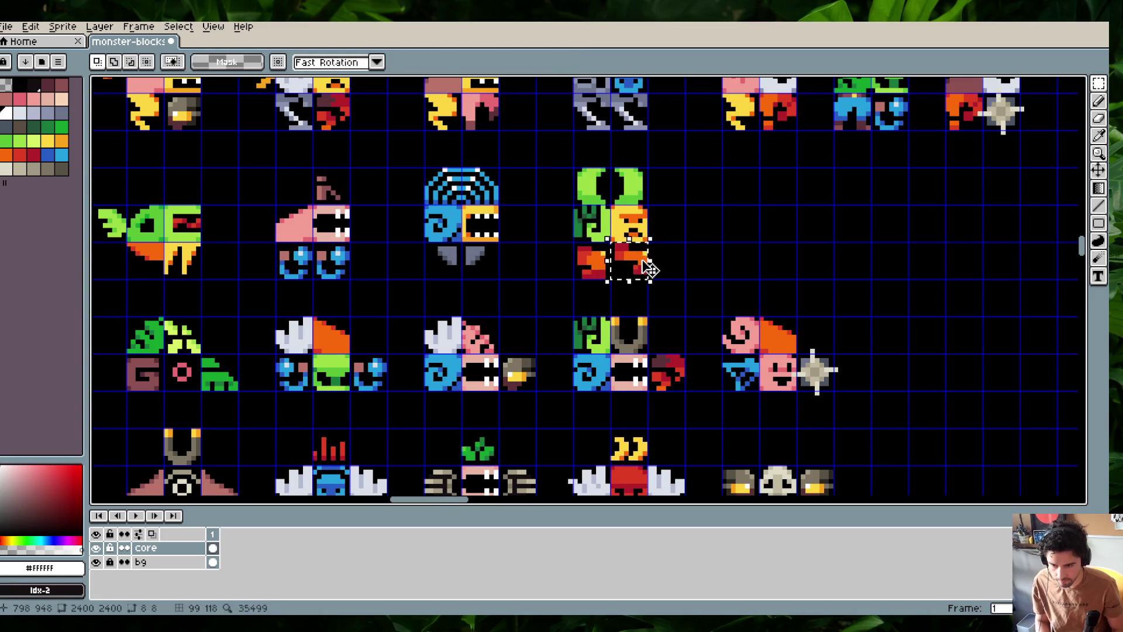
# Put a red-orange leg piece into the green monster's lower-right cell
pyautogui.hotkey('ctrl', 'x')
pyautogui.hotkey('ctrl', 'v')
pyautogui.moveTo(315, 291); pyautogui.dragTo(636, 268)
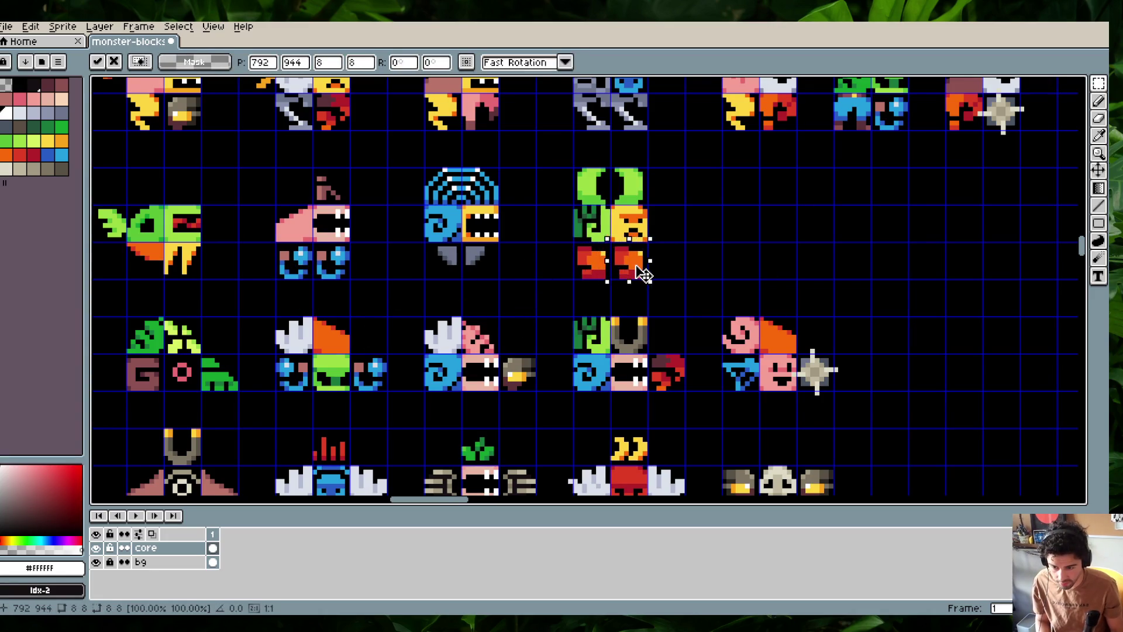
pyautogui.press('Return')
pyautogui.scroll(-4, 636, 268)
pyautogui.scroll(3, 665, 233)
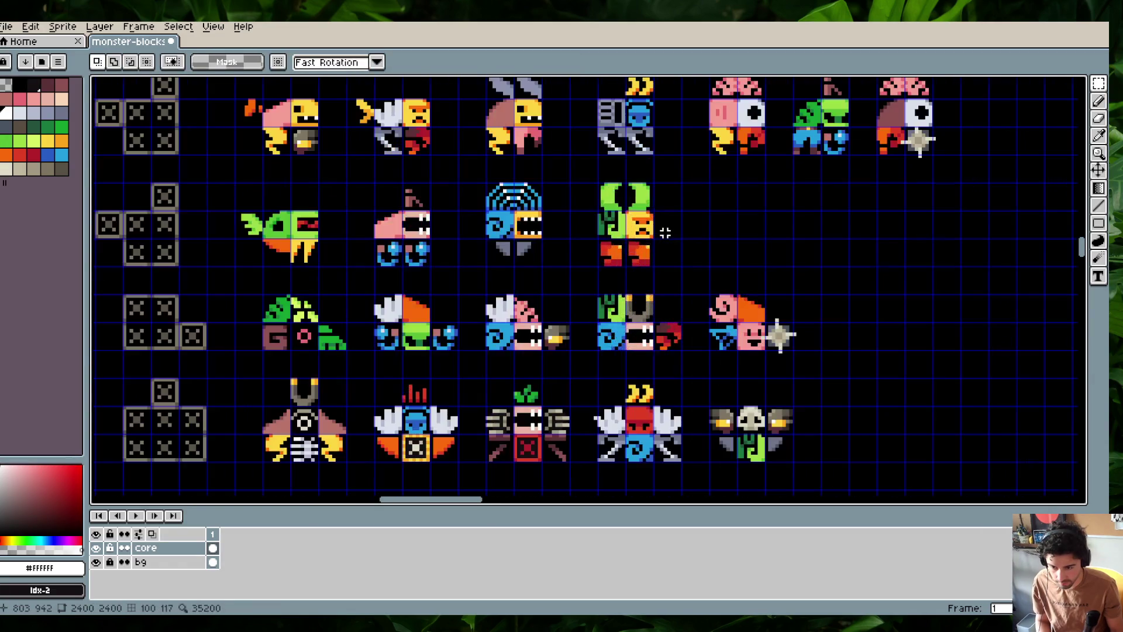
pyautogui.scroll(2, 682, 231)
pyautogui.scroll(-4, 682, 233)
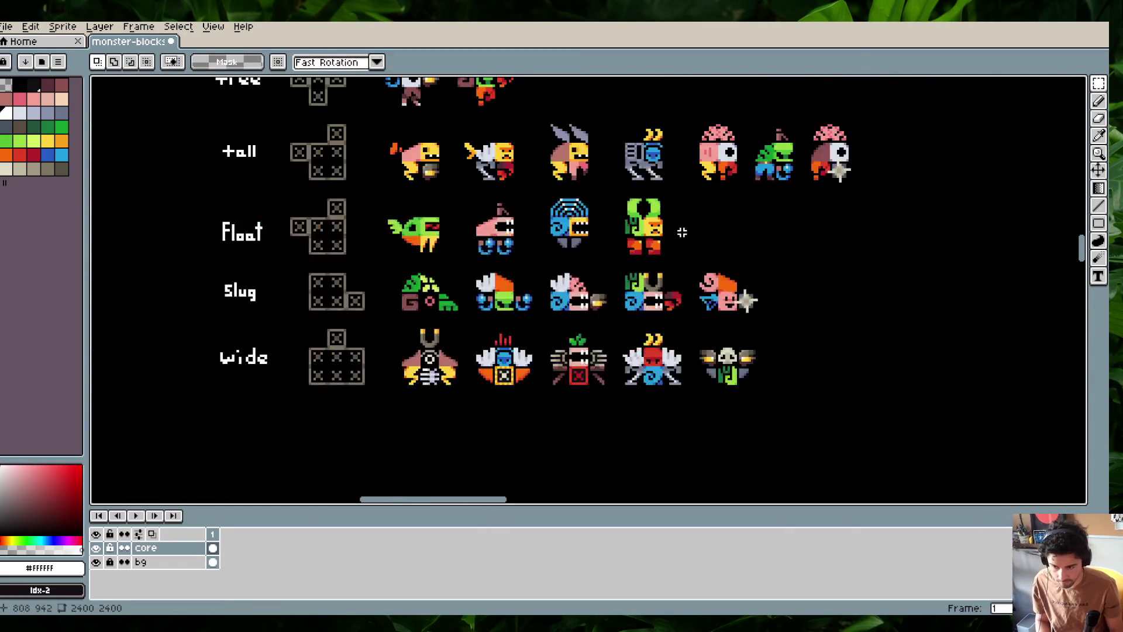
pyautogui.scroll(1, 682, 233)
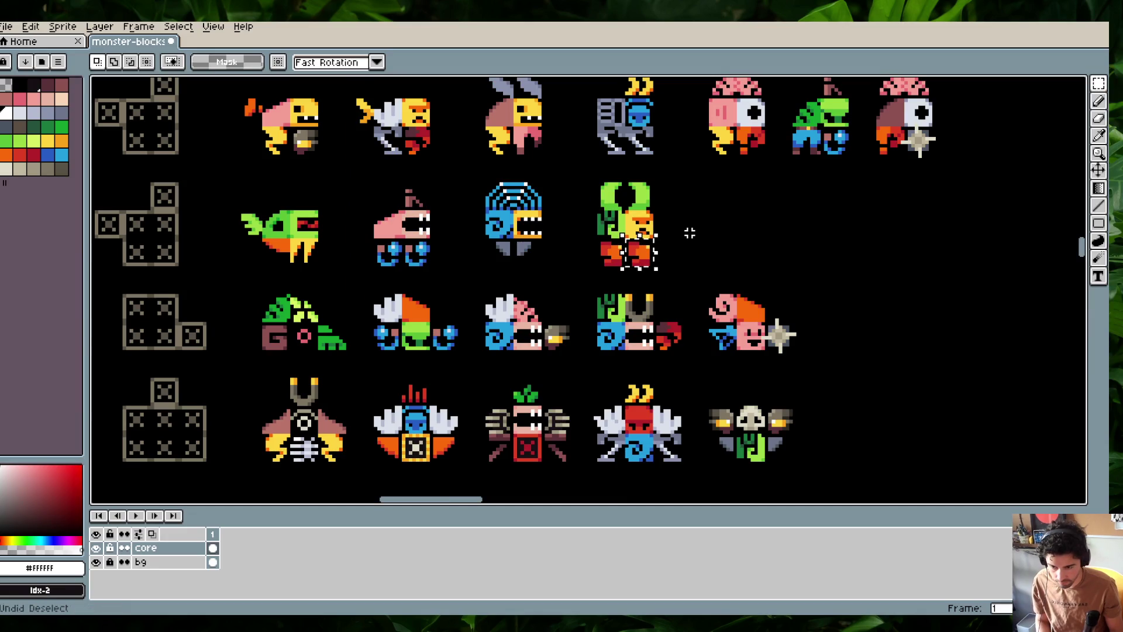
pyautogui.scroll(2, 658, 254)
pyautogui.scroll(1, 658, 253)
pyautogui.scroll(3, 658, 254)
# Stretch and raise the green monster's feet to close the gap under its legs
pyautogui.moveTo(606, 212); pyautogui.dragTo(705, 268)
pyautogui.moveTo(485, 217)
pyautogui.mouseDown()
pyautogui.moveTo(587, 277)
pyautogui.moveTo(579, 260)
pyautogui.moveTo(576, 293)
pyautogui.moveTo(547, 260)
pyautogui.mouseUp()
pyautogui.click(653, 275)
pyautogui.moveTo(654, 275)
pyautogui.mouseDown()
pyautogui.moveTo(672, 290)
pyautogui.moveTo(643, 291)
pyautogui.moveTo(662, 253)
pyautogui.mouseUp()
pyautogui.click(746, 268)
pyautogui.scroll(-4, 746, 268)
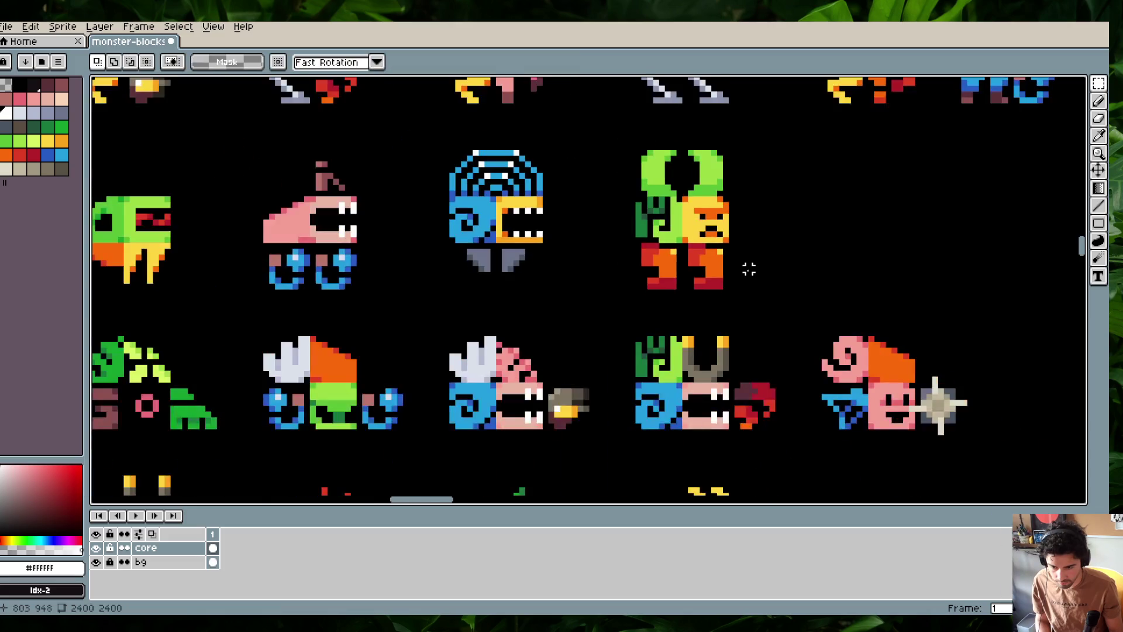
pyautogui.moveTo(768, 292)
pyautogui.mouseDown()
pyautogui.moveTo(623, 271)
pyautogui.moveTo(633, 275)
pyautogui.mouseUp()
pyautogui.scroll(-3, 813, 205)
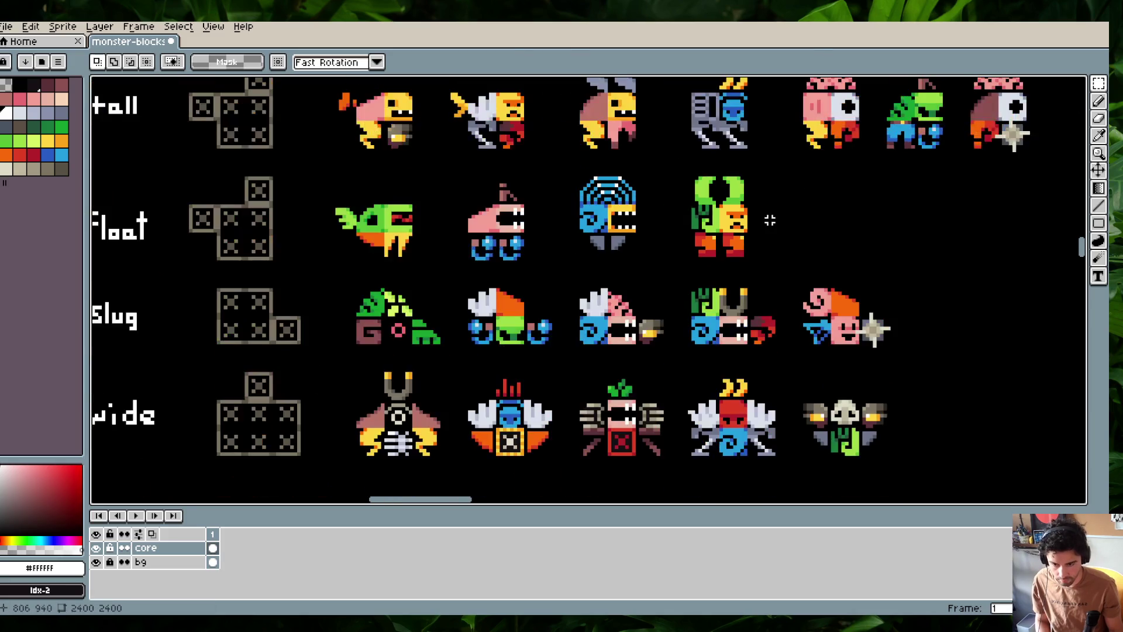
pyautogui.scroll(1, 678, 172)
pyautogui.scroll(-1, 676, 202)
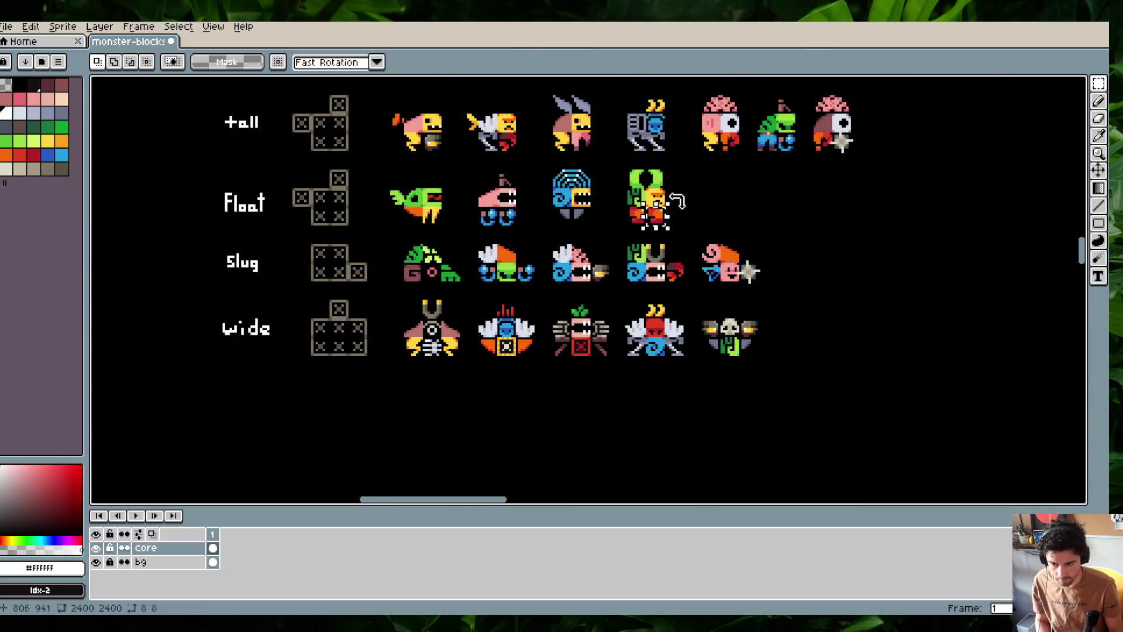
pyautogui.scroll(2, 673, 185)
pyautogui.moveTo(646, 184)
pyautogui.mouseDown()
pyautogui.moveTo(662, 212)
pyautogui.moveTo(662, 316)
pyautogui.mouseUp()
# Move the red-orange arm part to the end of the arm row
pyautogui.scroll(-2, 661, 212)
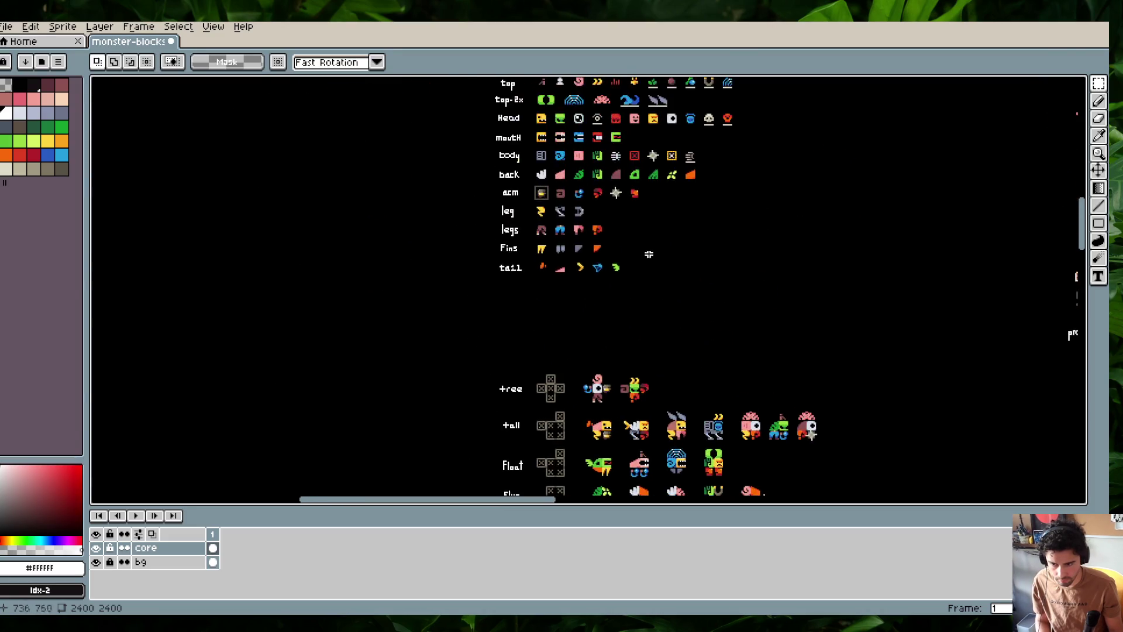
pyautogui.scroll(4, 635, 208)
pyautogui.moveTo(797, 185); pyautogui.dragTo(463, 296)
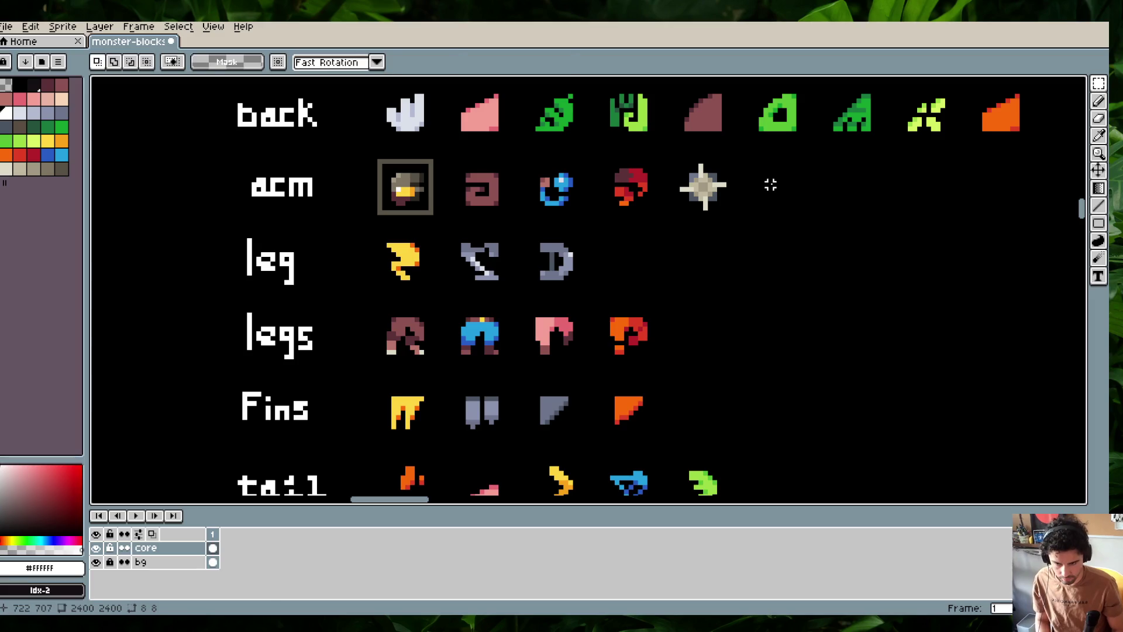
pyautogui.moveTo(588, 289); pyautogui.dragTo(781, 191)
pyautogui.press("ctrl+'")
pyautogui.hotkey('ctrl', 'd')
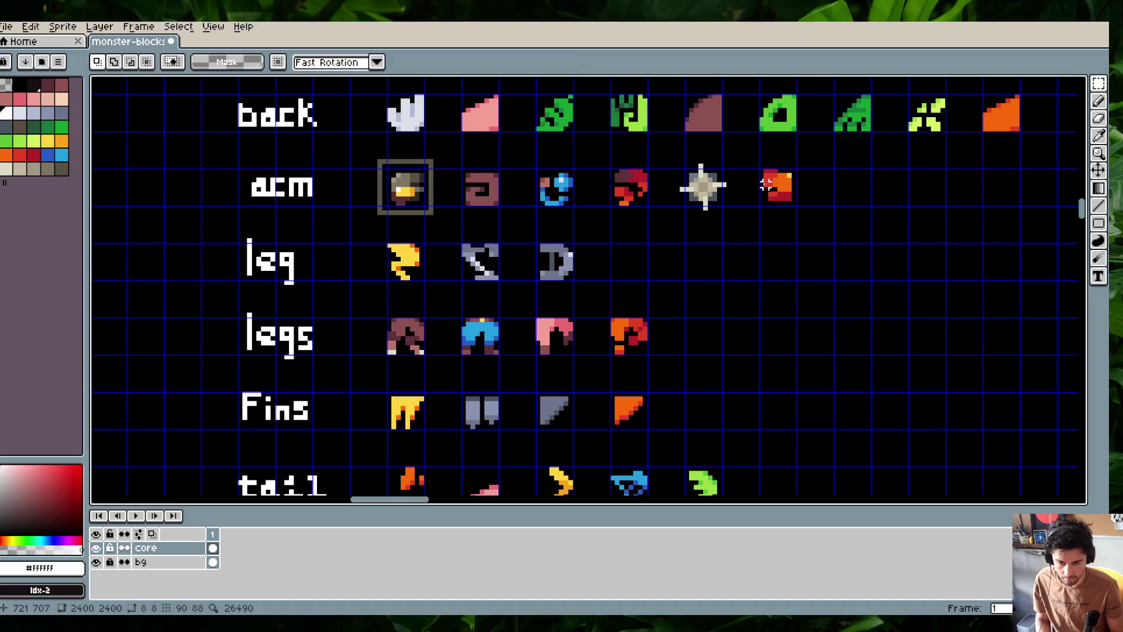
# Reselect the arm part and switch to the GameMaker project
pyautogui.hotkey('ctrl', 'shift', 'd')
pyautogui.hotkey('alt', 'Tab')
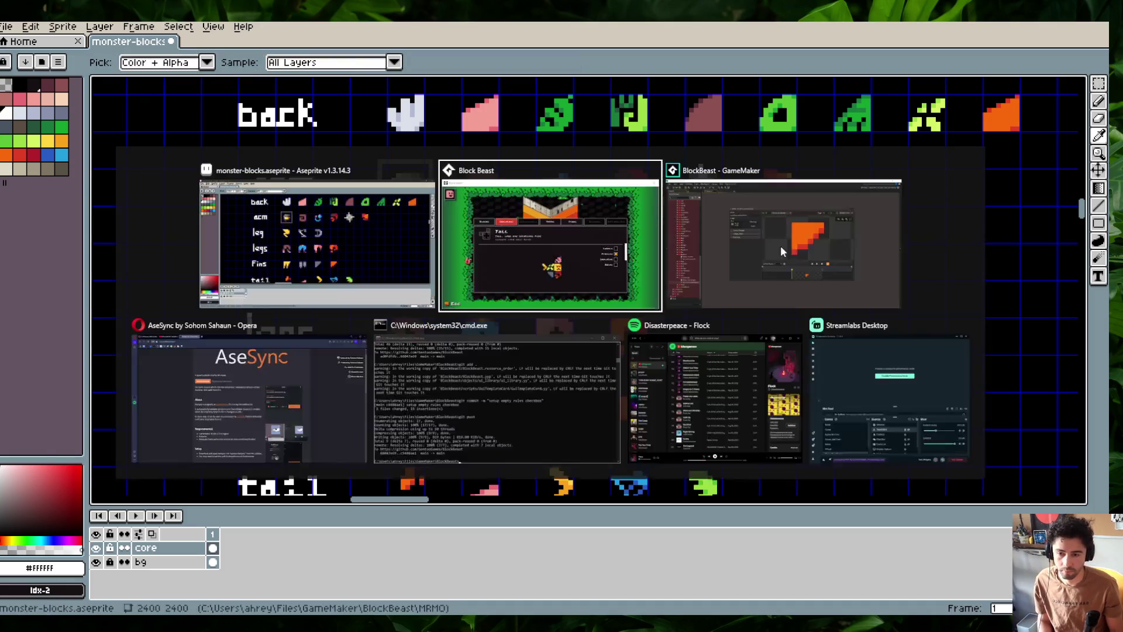
pyautogui.click(722, 222)
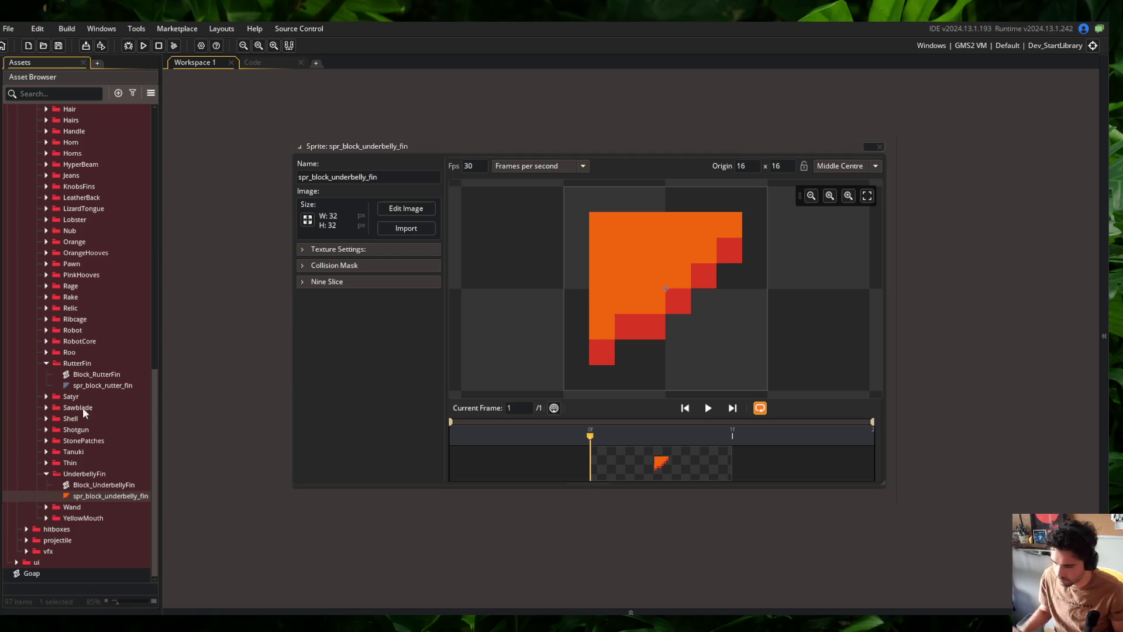
# Open spr_block_curled from the Curved > Curled folders in the pixel image editor
pyautogui.scroll(2, 83, 407)
pyautogui.scroll(2, 79, 320)
pyautogui.scroll(1, 82, 253)
pyautogui.scroll(1, 86, 205)
pyautogui.scroll(1, 87, 193)
pyautogui.doubleClick(75, 208)
pyautogui.doubleClick(79, 199)
pyautogui.doubleClick(82, 221)
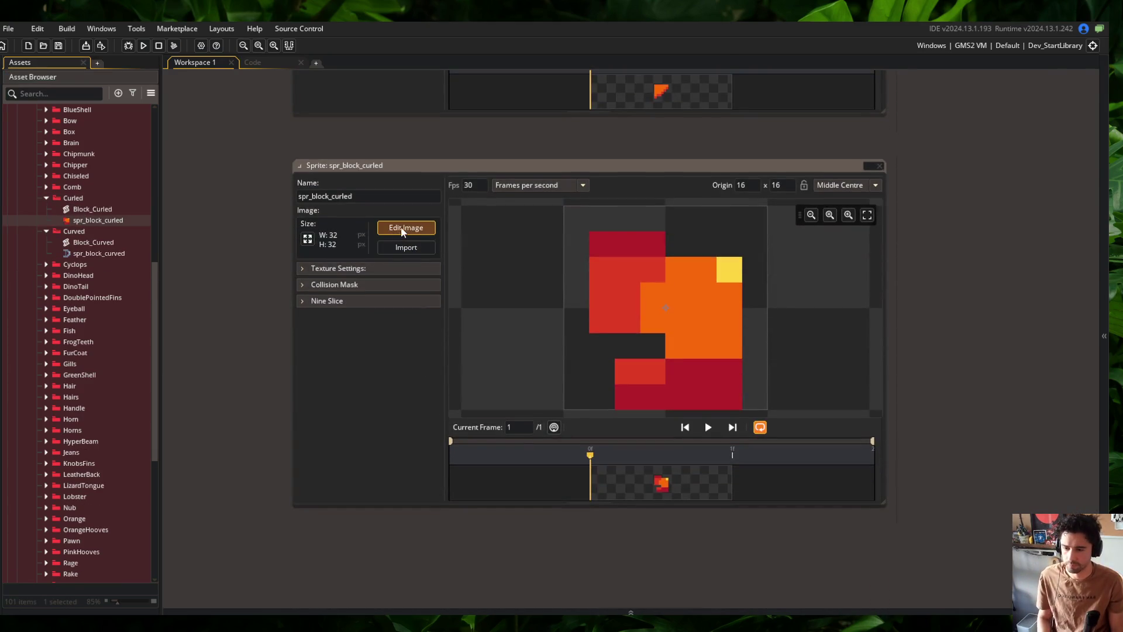
pyautogui.click(404, 228)
# Auto-trim spr_block_curled down to its visible pixels
pyautogui.scroll(-3, 527, 228)
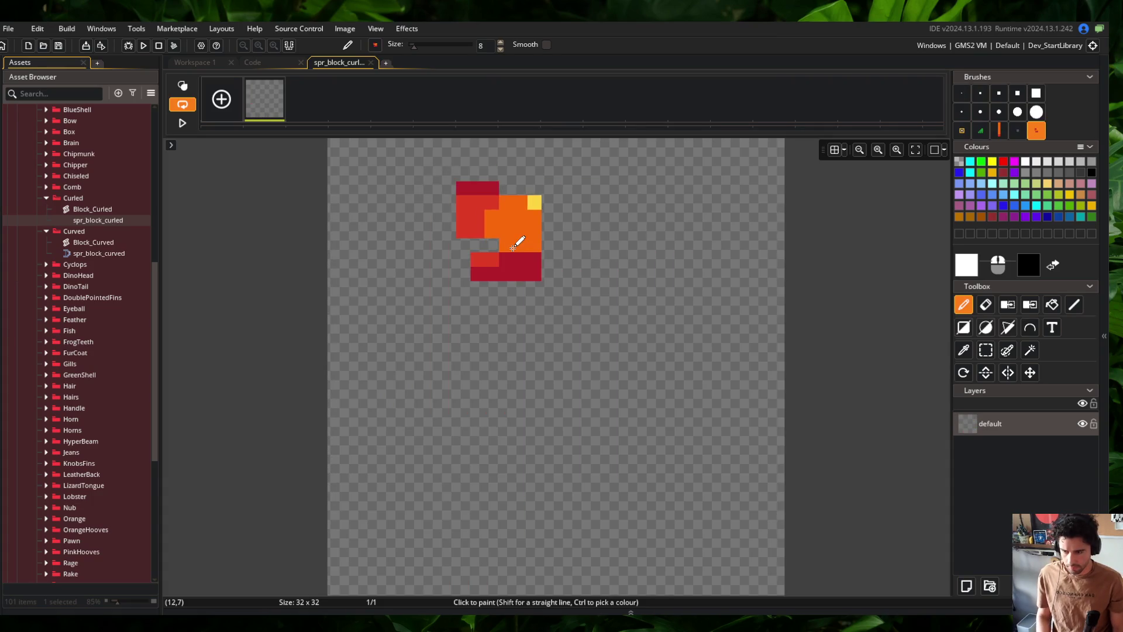
pyautogui.hotkey('alt', 'Tab')
pyautogui.hotkey('alt', 'Tab')
pyautogui.click(345, 28)
pyautogui.click(409, 227)
pyautogui.click(218, 62)
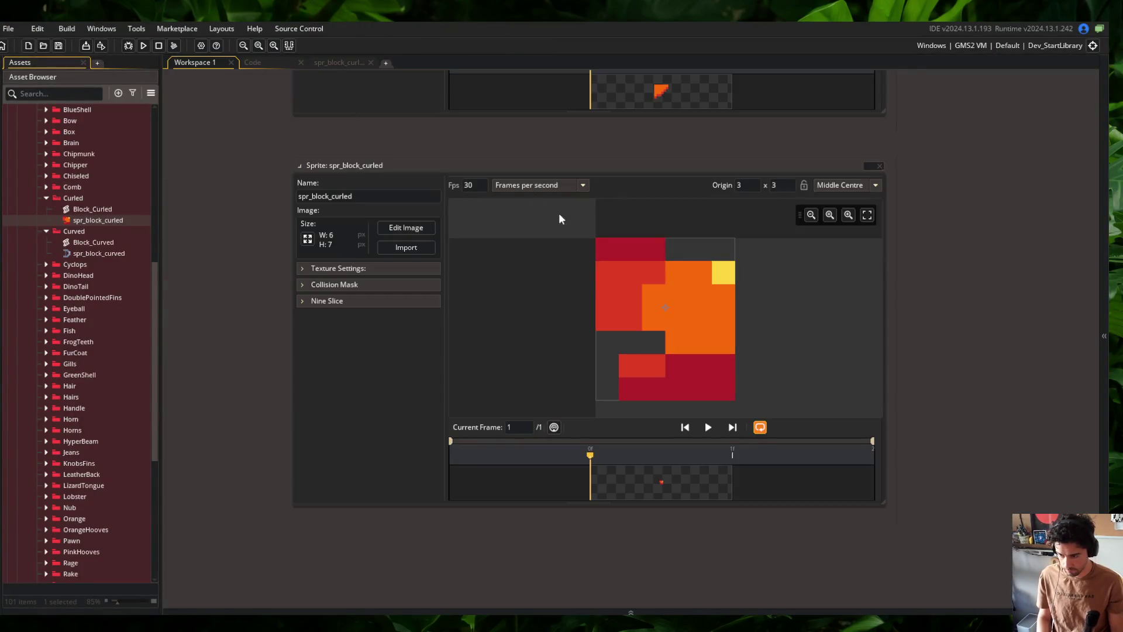
# Resize the spr_block_curled canvas to 8×8
pyautogui.click(309, 240)
pyautogui.click(210, 141)
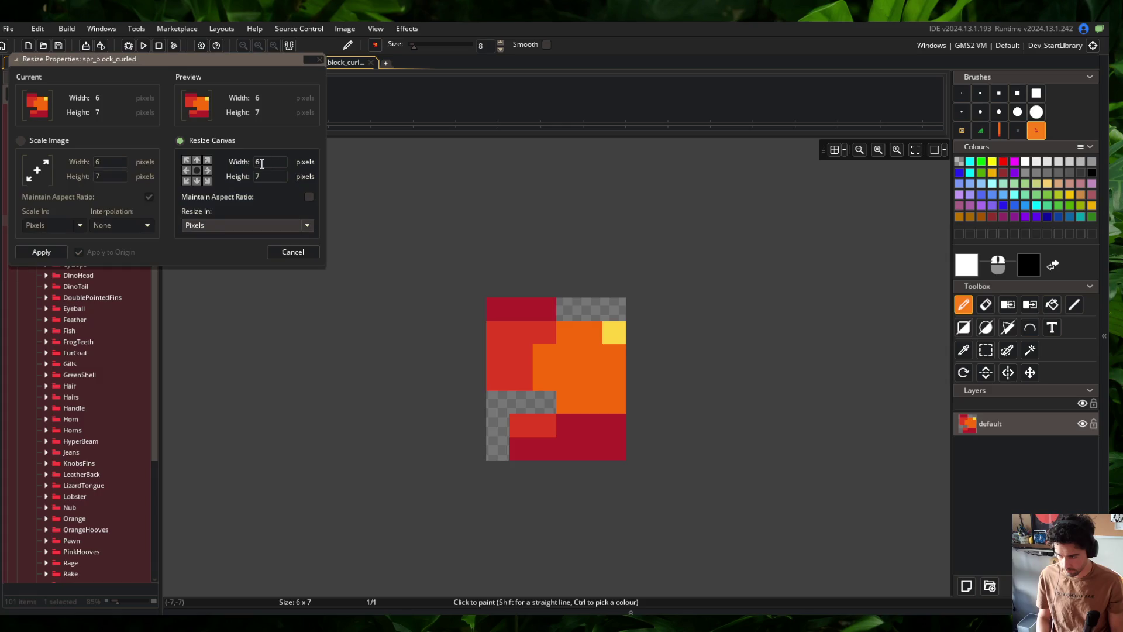
pyautogui.hotkey('alt', 'Tab')
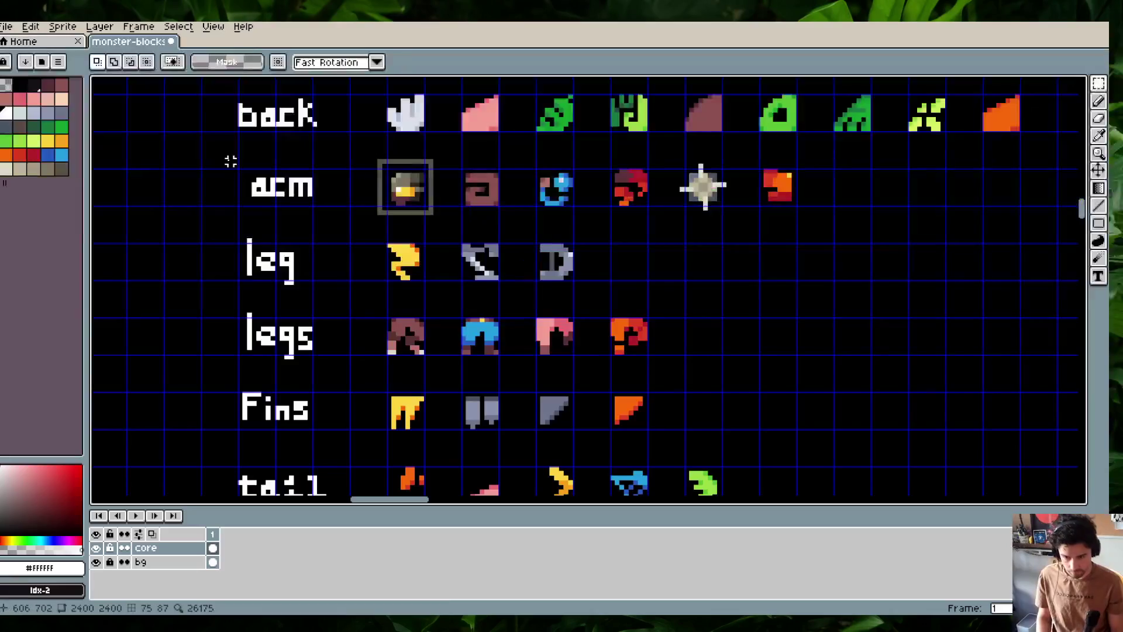
pyautogui.hotkey('alt', 'Tab')
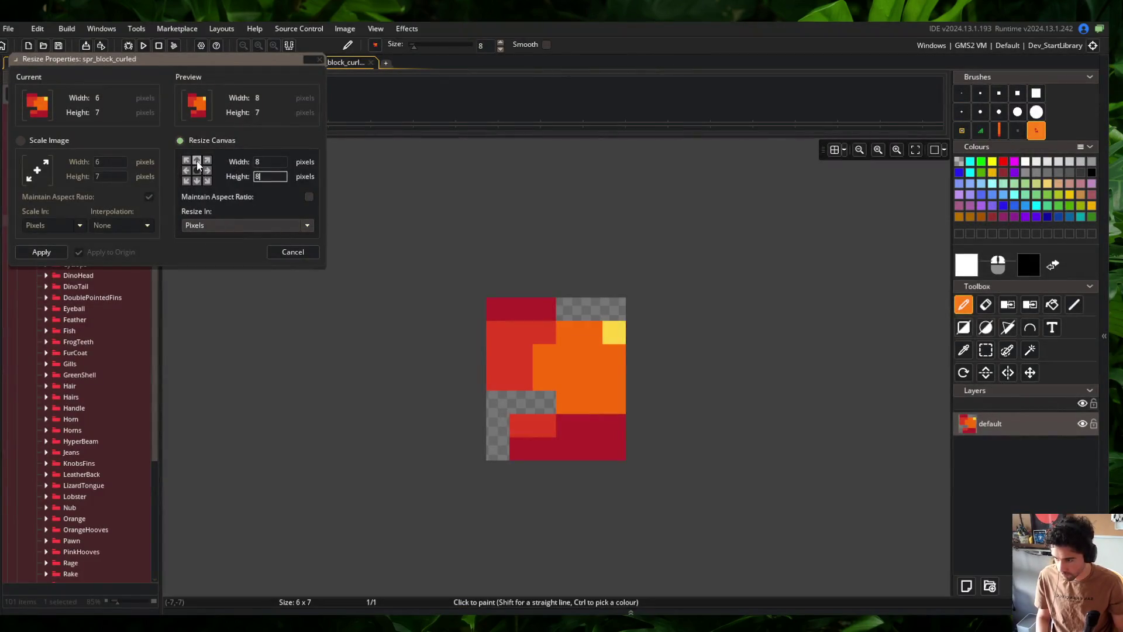
pyautogui.click(41, 251)
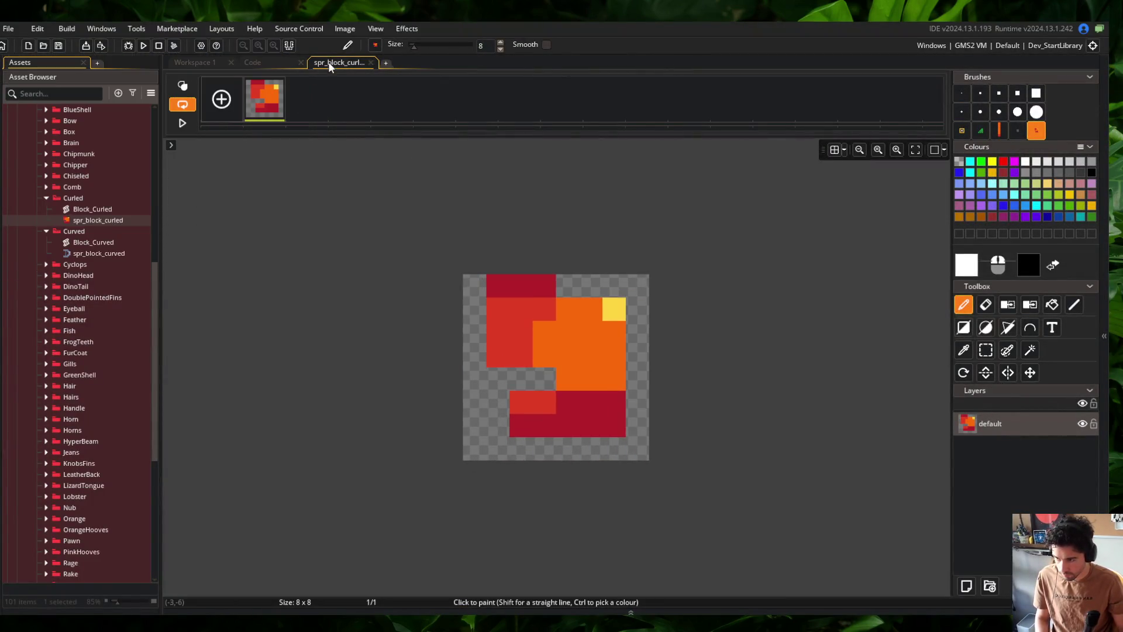
# Scale the spr_block_curled image up to 32×32
pyautogui.click(198, 61)
pyautogui.click(312, 237)
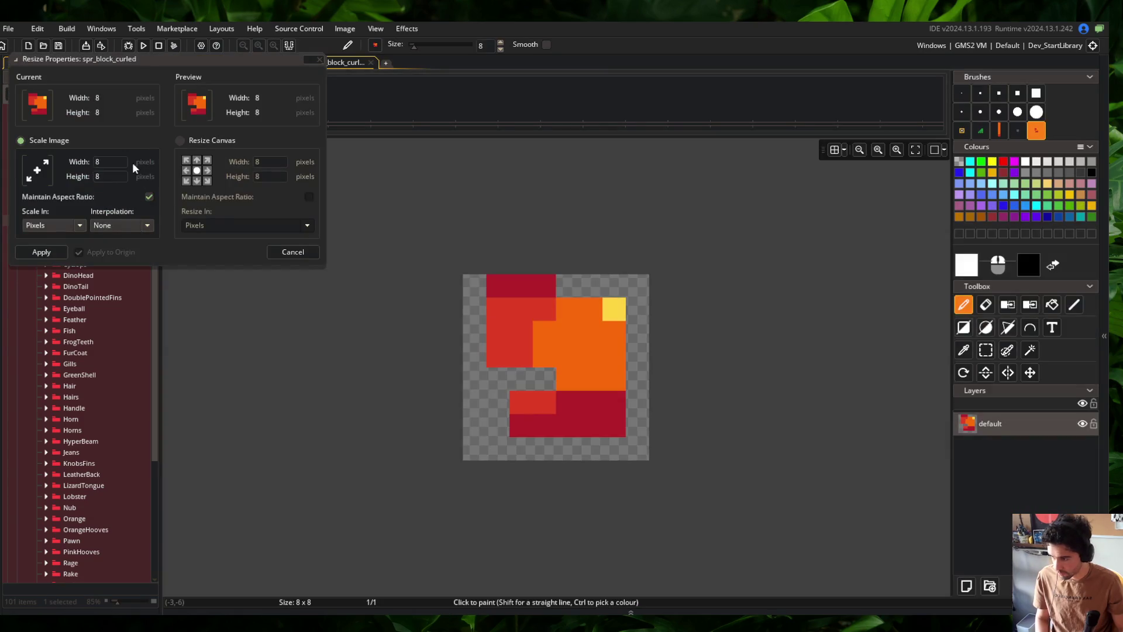
pyautogui.click(109, 162)
pyautogui.write('32')
pyautogui.click(41, 251)
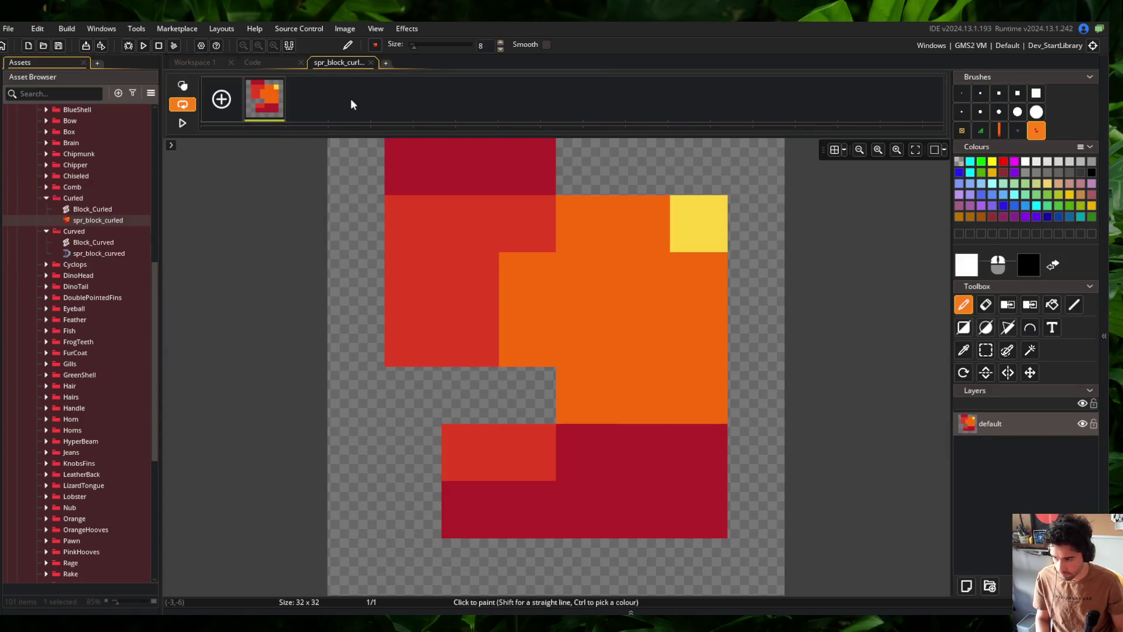
# Close the sprite editor and save monster-blocks.aseprite back in Aseprite
pyautogui.click(371, 63)
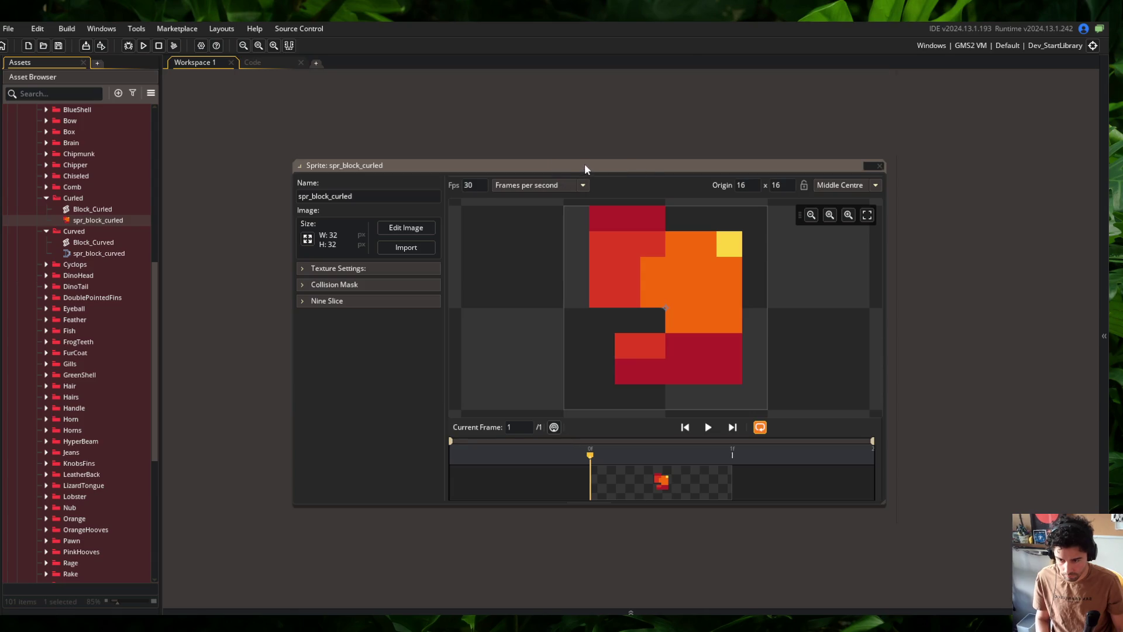
pyautogui.click(273, 62)
pyautogui.hotkey('alt', 'Tab')
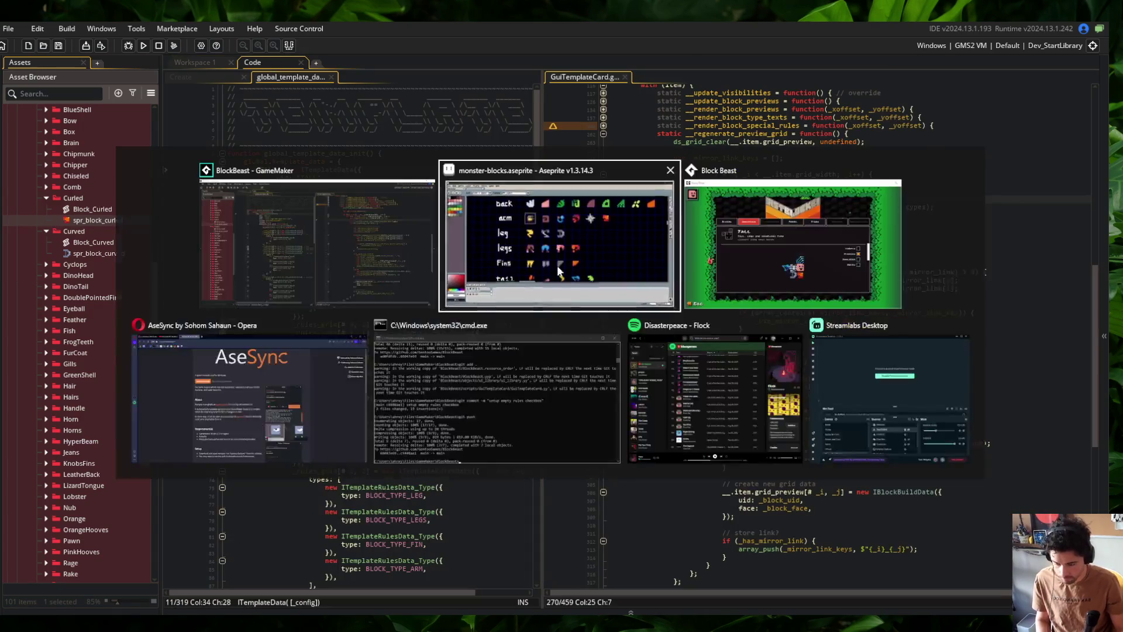
pyautogui.hotkey('ctrl', 's')
pyautogui.moveTo(630, 243); pyautogui.dragTo(622, 183)
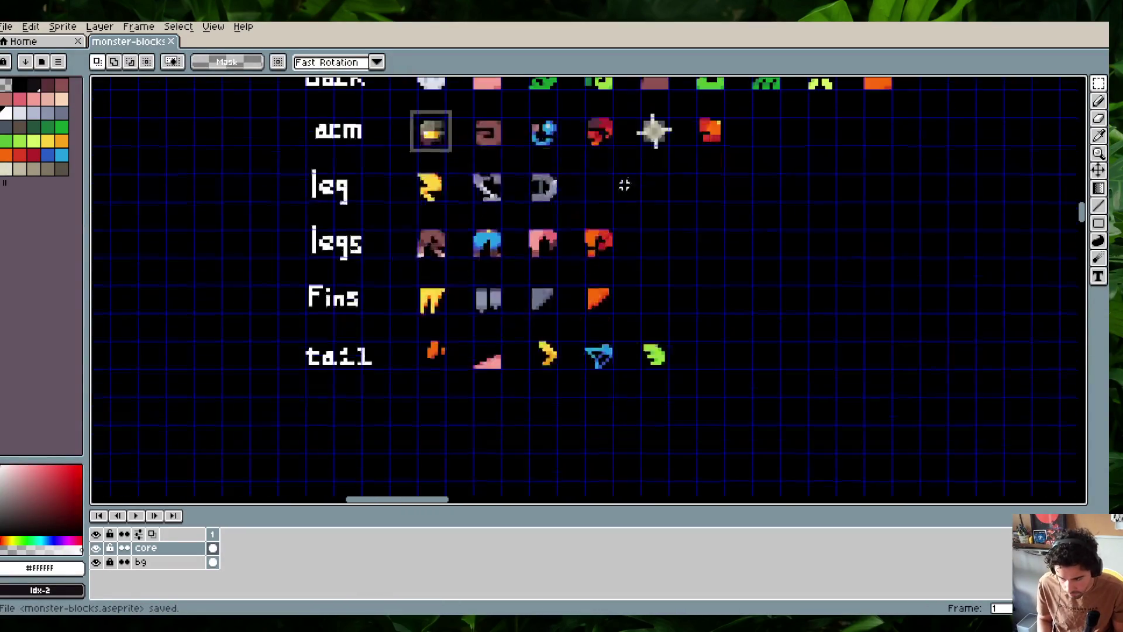
# Shift the grey piece right of the skull's green block one cell left
pyautogui.scroll(-3, 621, 184)
pyautogui.moveTo(620, 354)
pyautogui.mouseDown()
pyautogui.moveTo(624, 270)
pyautogui.moveTo(610, 248)
pyautogui.mouseUp()
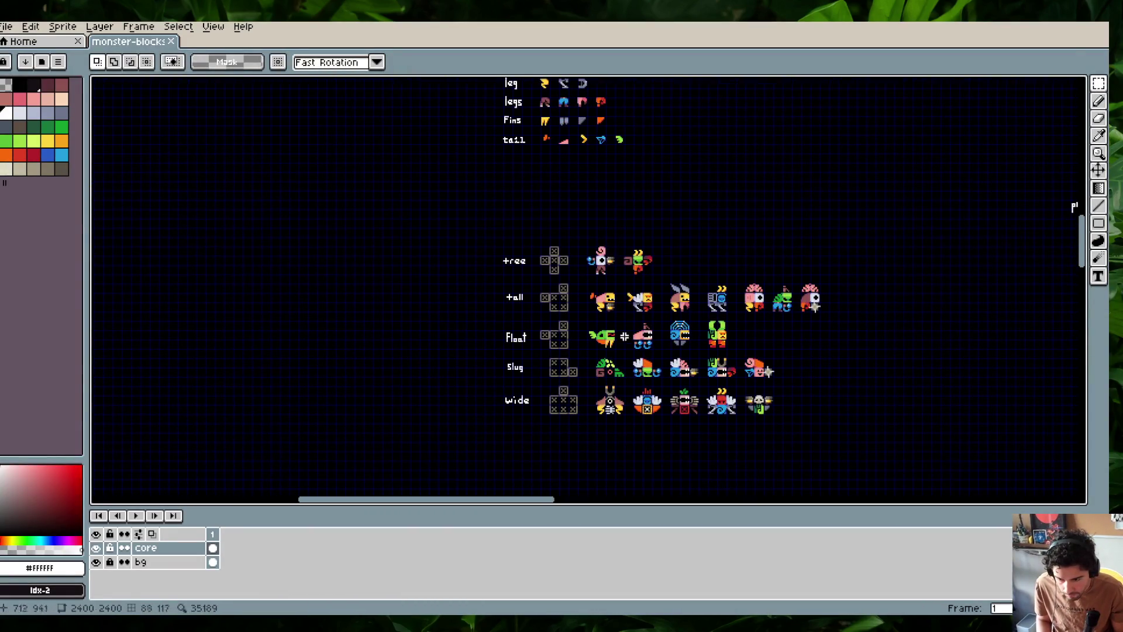
pyautogui.moveTo(654, 367)
pyautogui.mouseDown()
pyautogui.moveTo(646, 297)
pyautogui.moveTo(737, 449)
pyautogui.mouseUp()
pyautogui.scroll(2, 655, 313)
pyautogui.moveTo(667, 191); pyautogui.dragTo(667, 371)
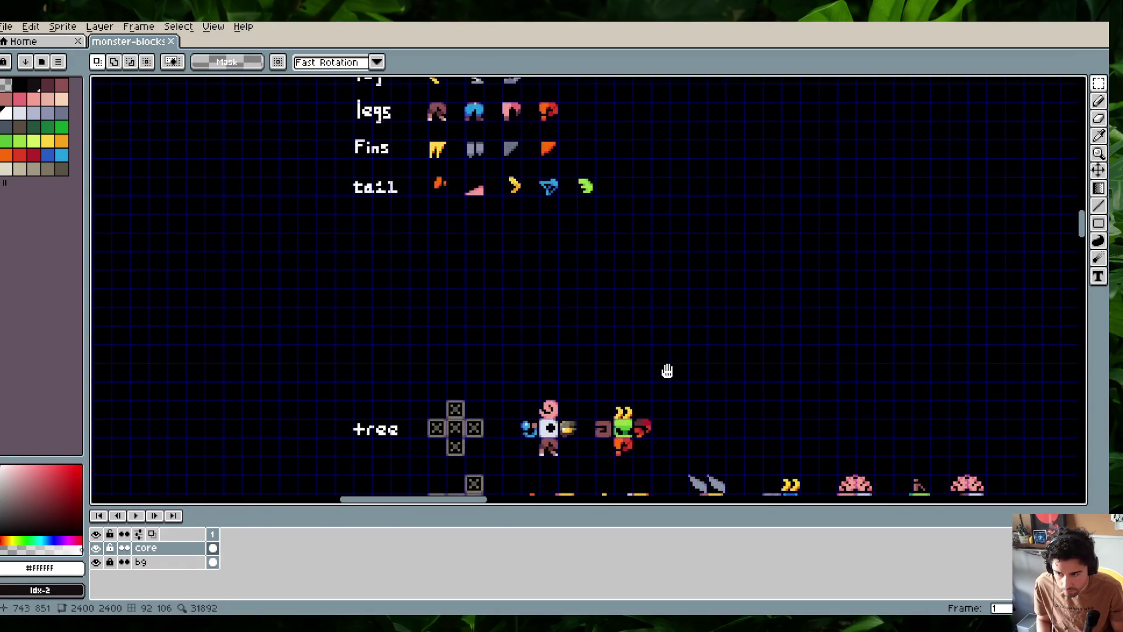
pyautogui.moveTo(667, 326); pyautogui.dragTo(657, 220)
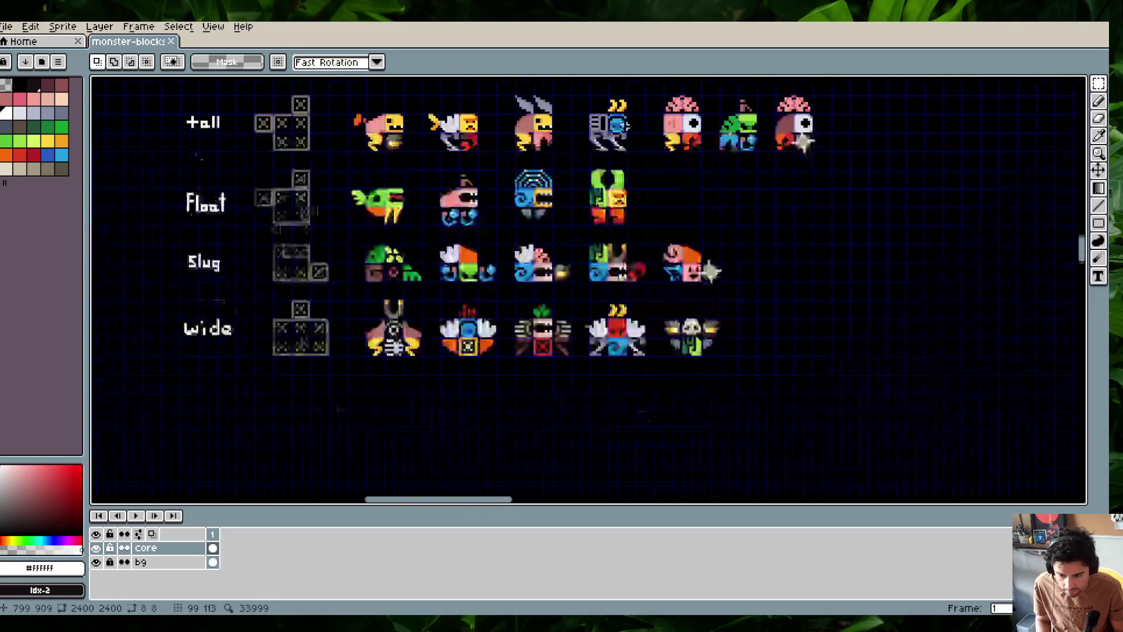
pyautogui.scroll(2, 623, 289)
pyautogui.moveTo(623, 289); pyautogui.dragTo(642, 305)
pyautogui.scroll(1, 631, 290)
pyautogui.hotkey('shift', 'Left')
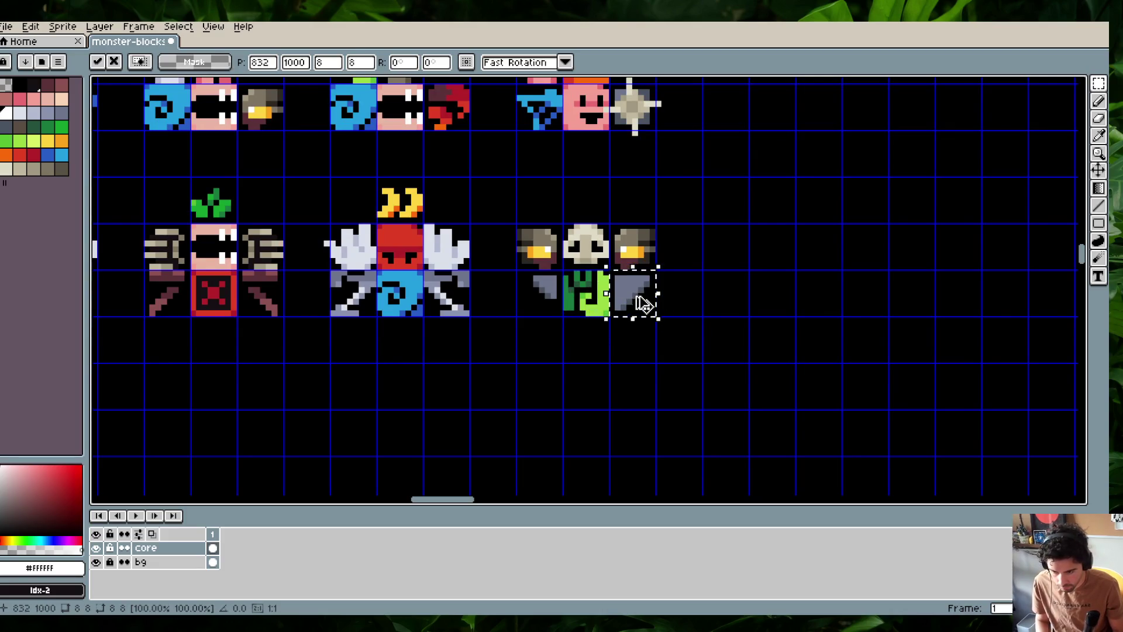
pyautogui.click(524, 290)
# Move the grey piece left of the green block into place and save the sheet
pyautogui.click(524, 289)
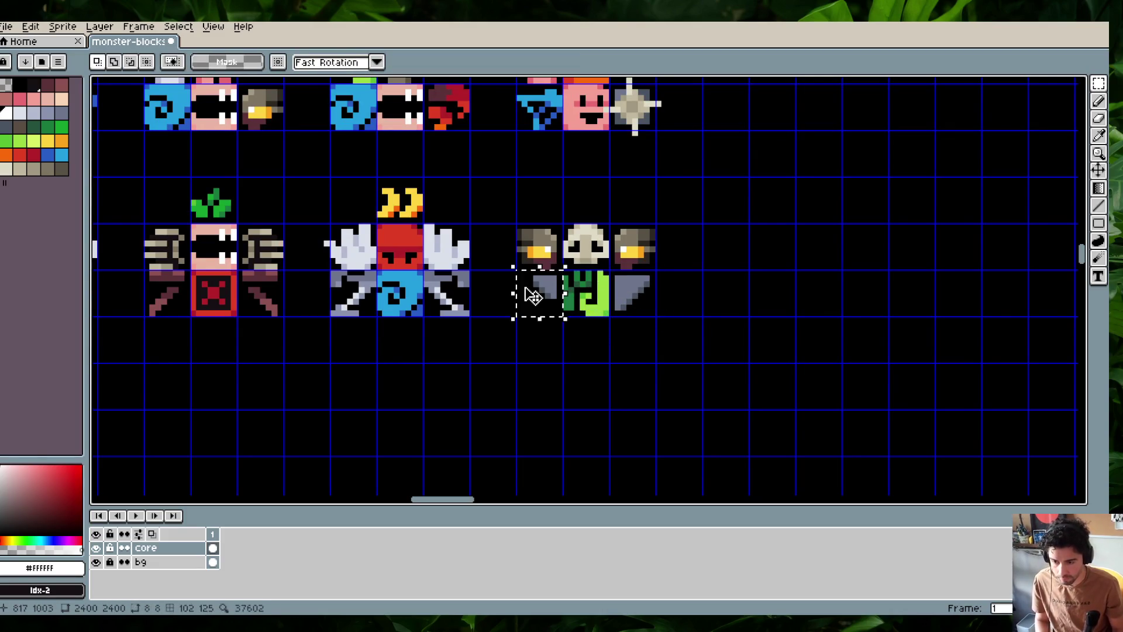
pyautogui.hotkey('shift', 'Right')
pyautogui.moveTo(590, 303); pyautogui.dragTo(543, 308)
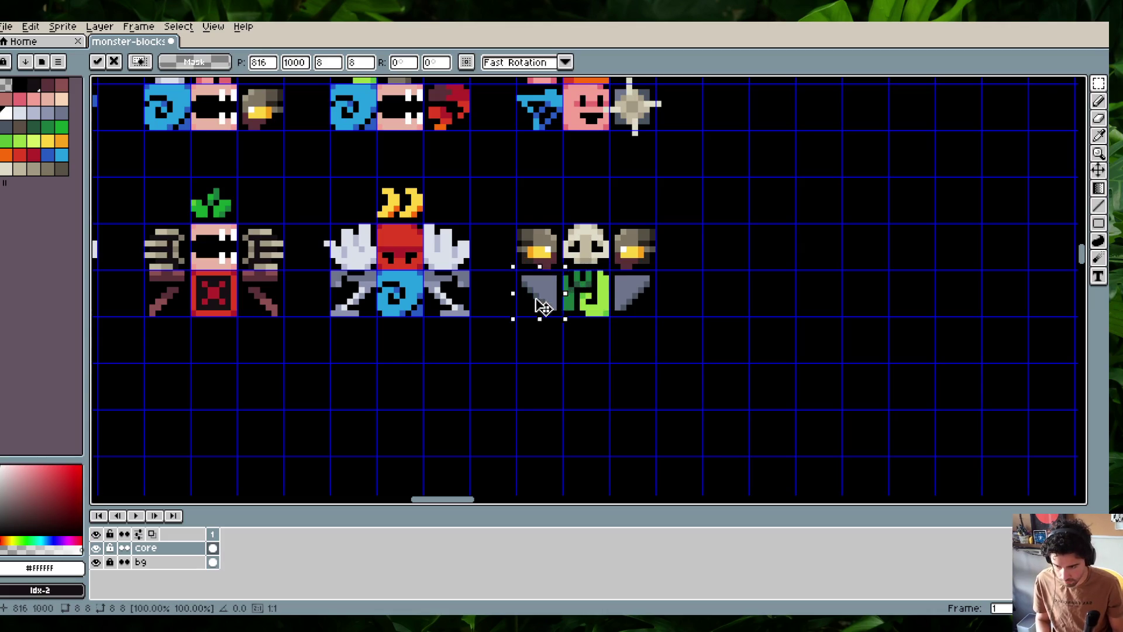
pyautogui.hotkey('ctrl', 's')
# Select the orange piece beneath the green Float monster
pyautogui.scroll(-1, 501, 185)
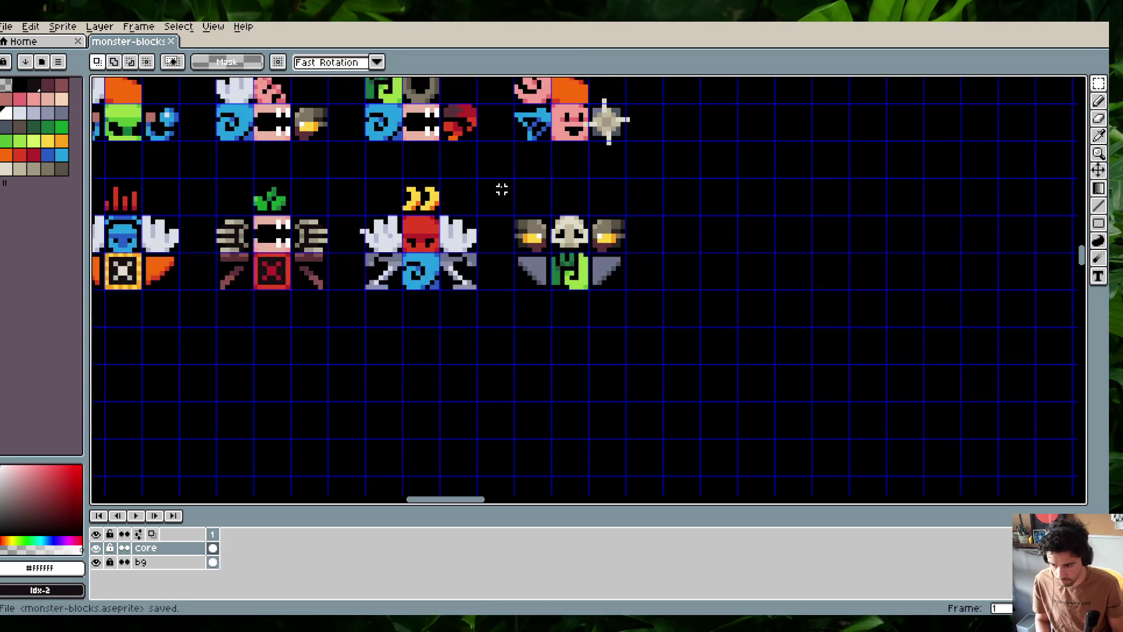
pyautogui.moveTo(692, 205); pyautogui.dragTo(837, 257)
pyautogui.scroll(-1, 837, 257)
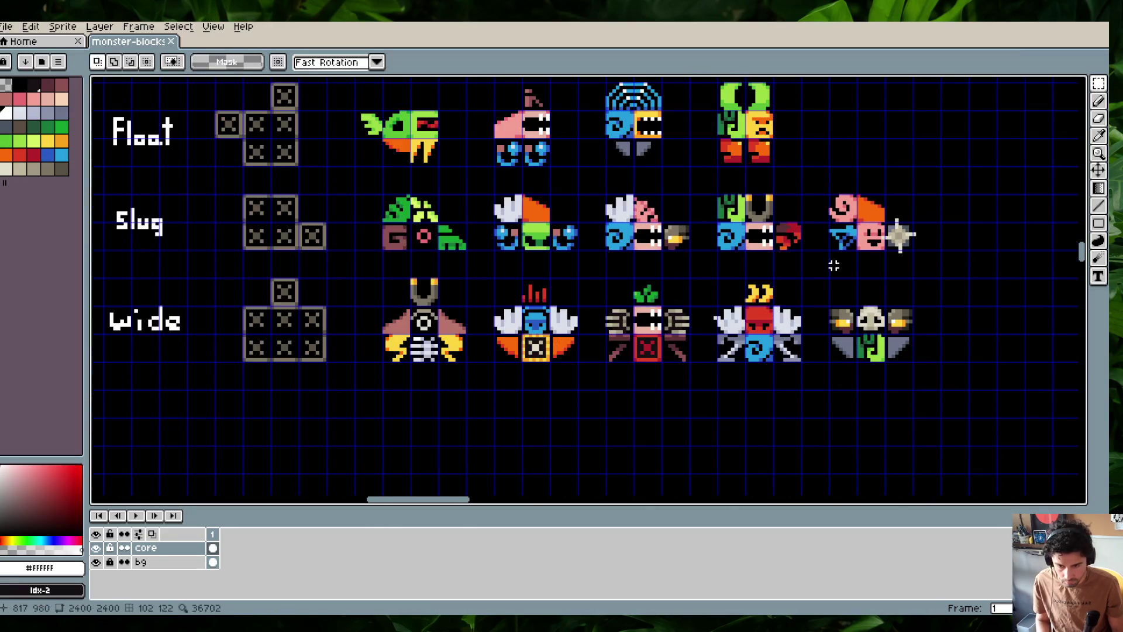
pyautogui.scroll(-1, 837, 257)
pyautogui.moveTo(775, 233)
pyautogui.mouseDown()
pyautogui.moveTo(778, 315)
pyautogui.moveTo(775, 288)
pyautogui.mouseUp()
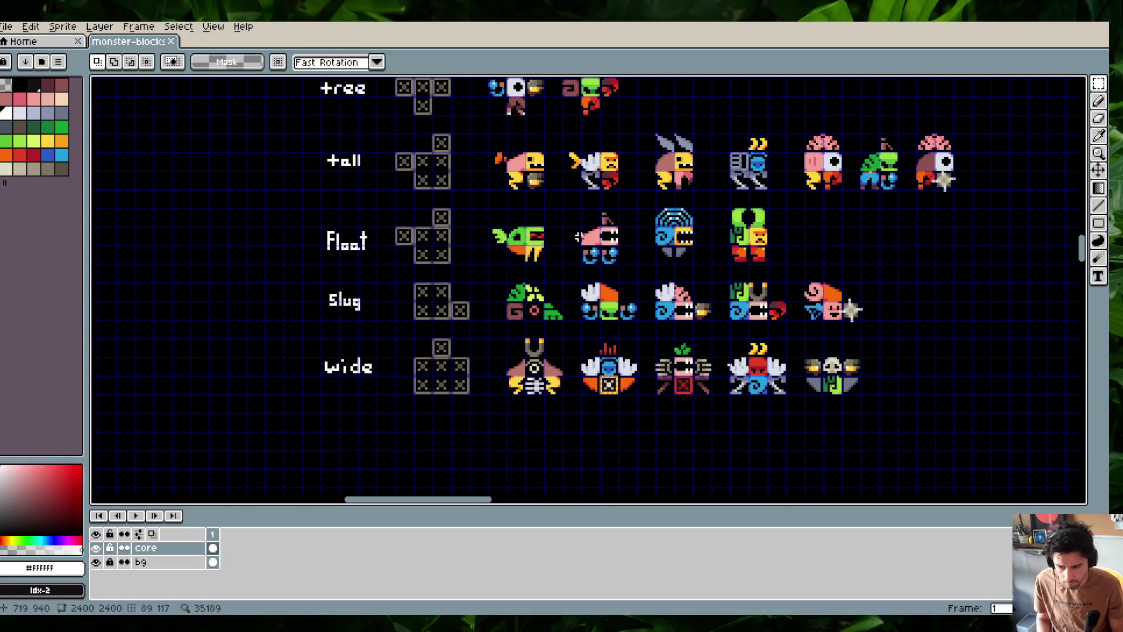
pyautogui.scroll(3, 538, 228)
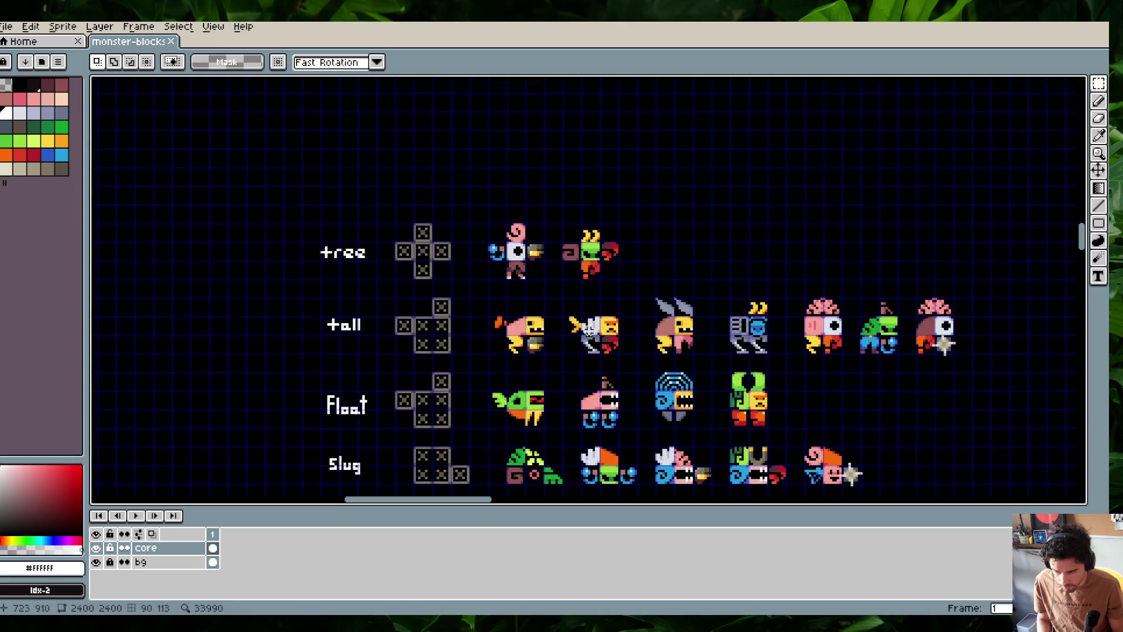
pyautogui.scroll(3, 557, 222)
pyautogui.moveTo(521, 153); pyautogui.dragTo(530, 297)
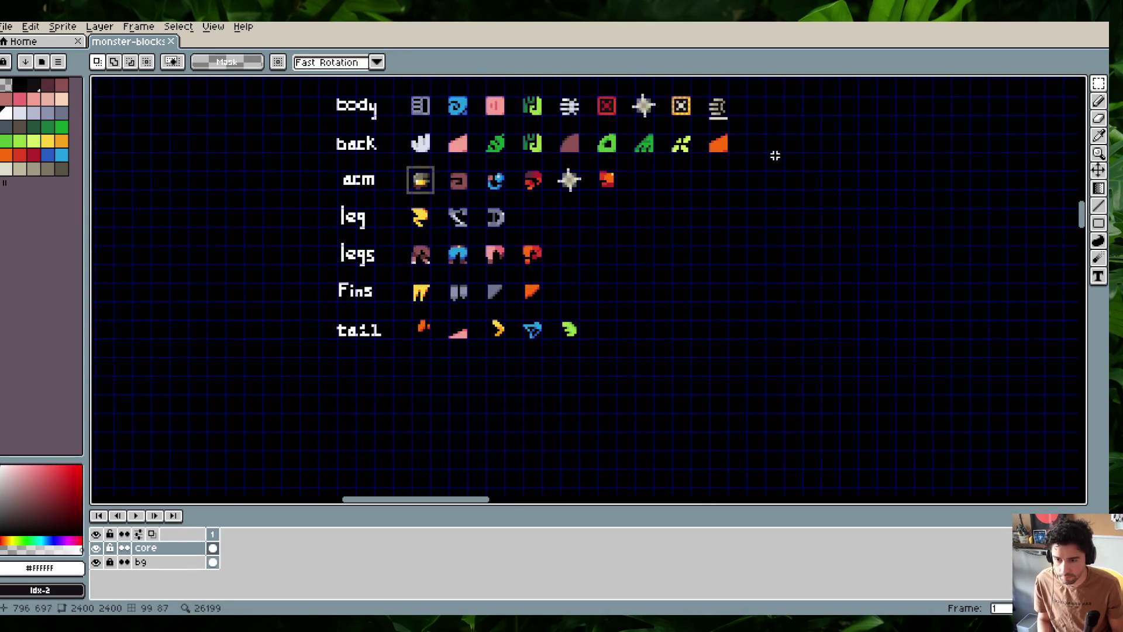
pyautogui.scroll(-3, 562, 292)
pyautogui.scroll(-2, 558, 293)
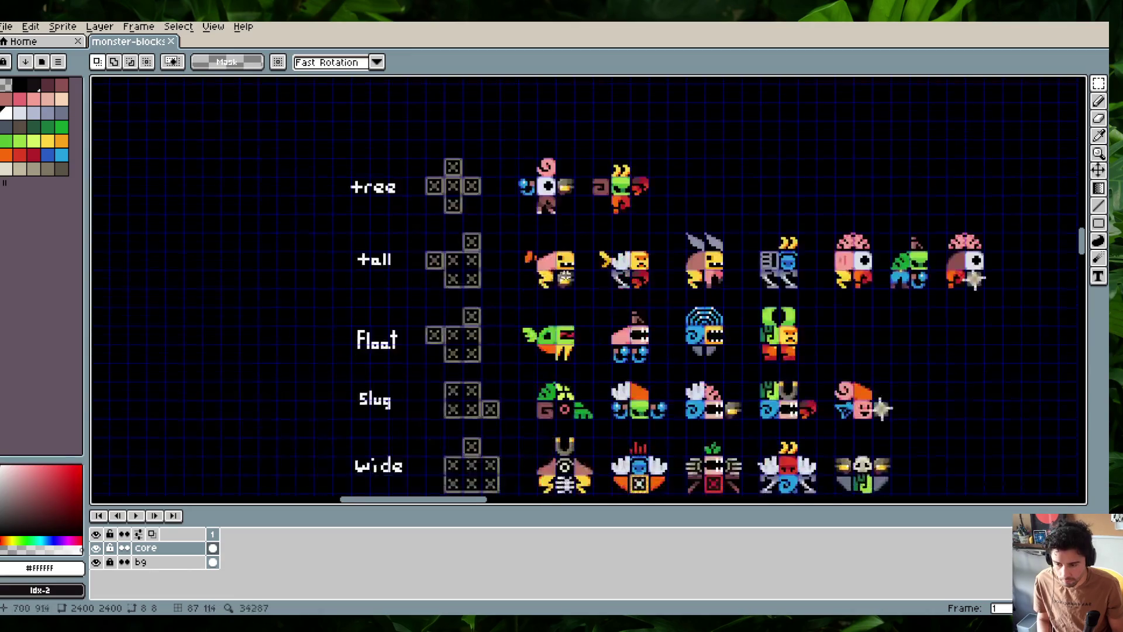
pyautogui.scroll(2, 555, 295)
pyautogui.moveTo(556, 296)
pyautogui.mouseDown()
pyautogui.moveTo(526, 269)
pyautogui.moveTo(544, 282)
pyautogui.mouseUp()
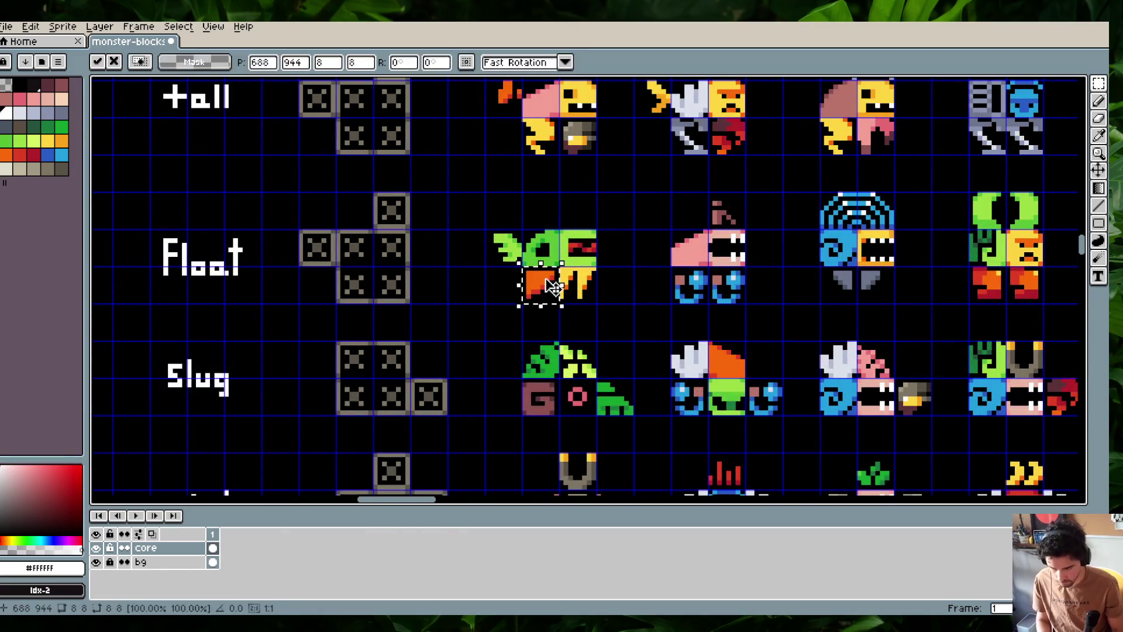
# Commit the moved orange piece and save the monster sheet
pyautogui.click(605, 293)
pyautogui.scroll(-2, 634, 258)
pyautogui.hotkey('ctrl', 's')
pyautogui.scroll(-1, 608, 234)
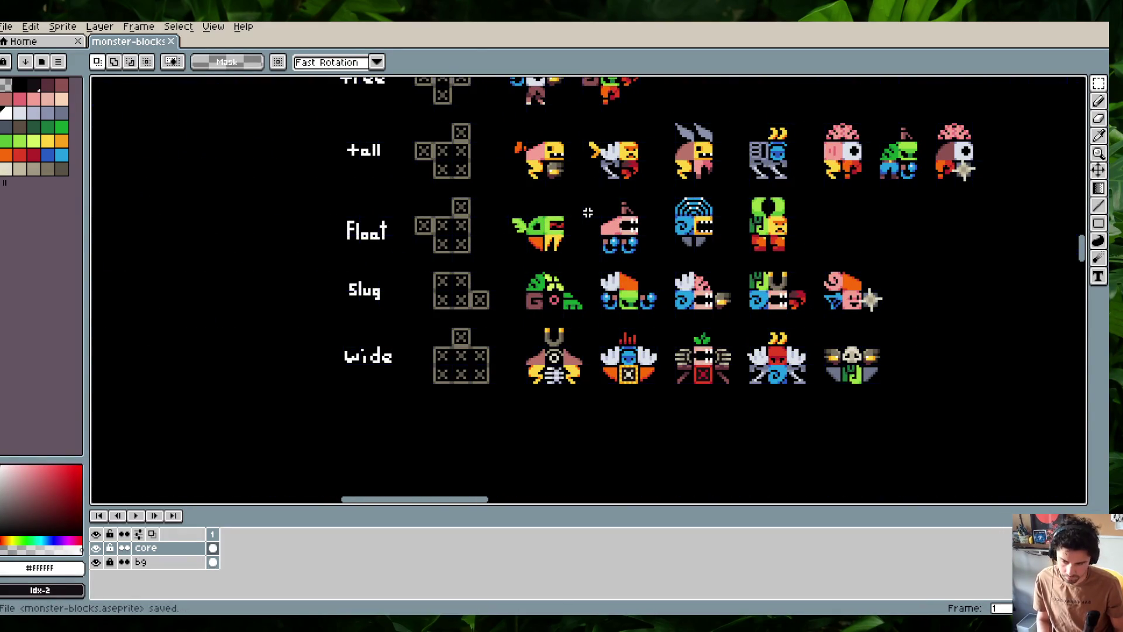
pyautogui.moveTo(587, 212)
pyautogui.mouseDown()
pyautogui.moveTo(634, 230)
pyautogui.moveTo(592, 266)
pyautogui.moveTo(636, 320)
pyautogui.mouseUp()
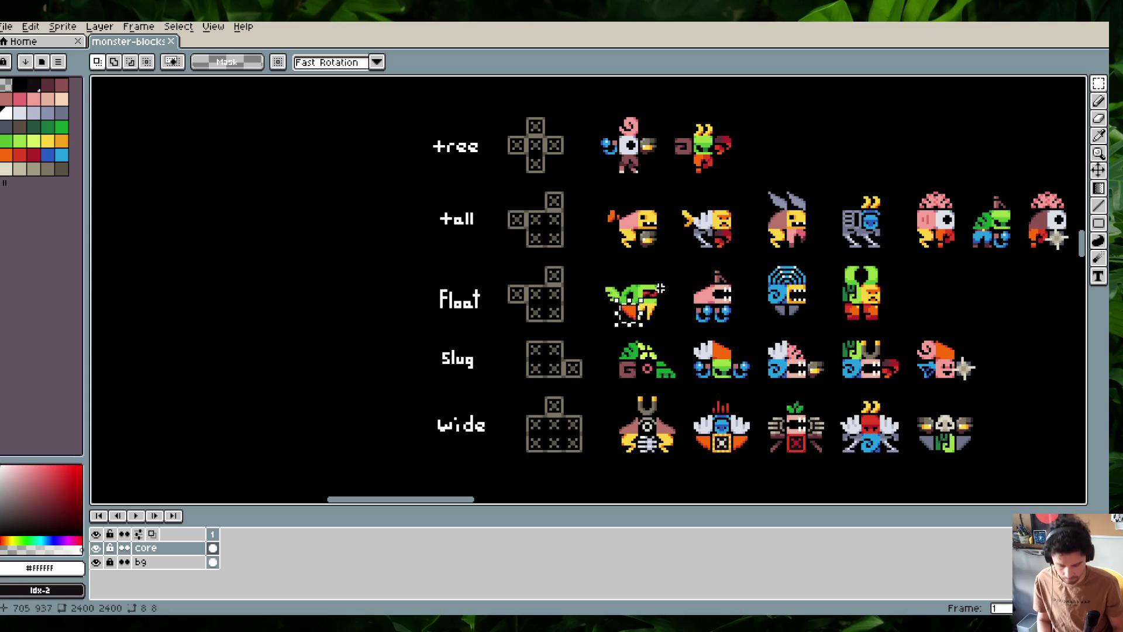
# Deselect, compare the orange beak with undo and redo, and save again
pyautogui.hotkey('ctrl', 'd')
pyautogui.scroll(1, 631, 307)
pyautogui.scroll(1, 629, 307)
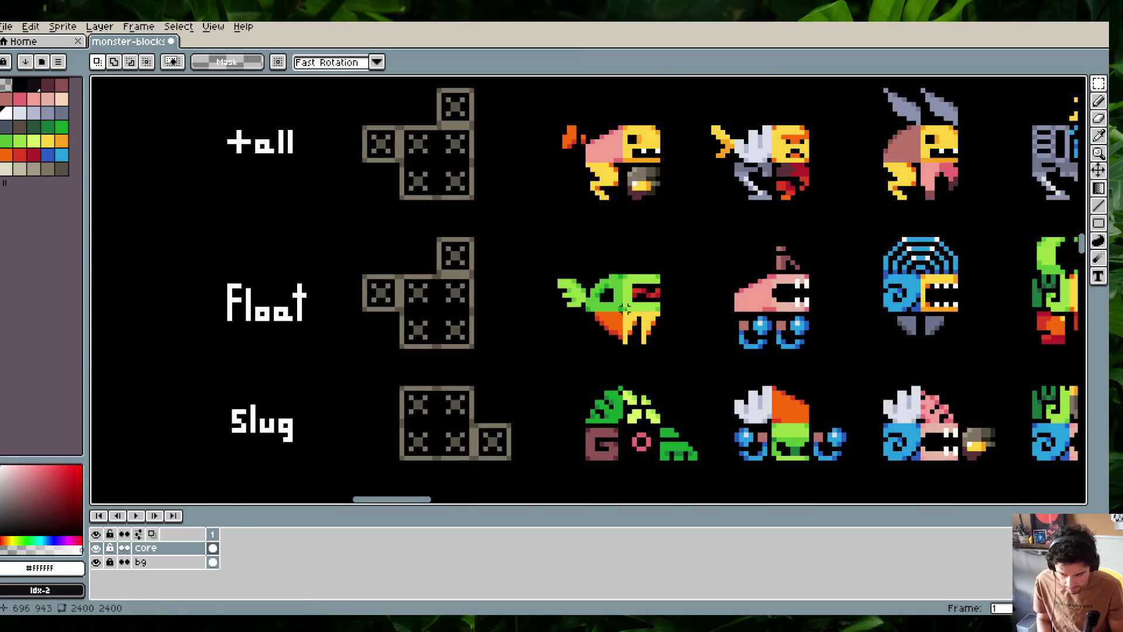
pyautogui.scroll(1, 606, 324)
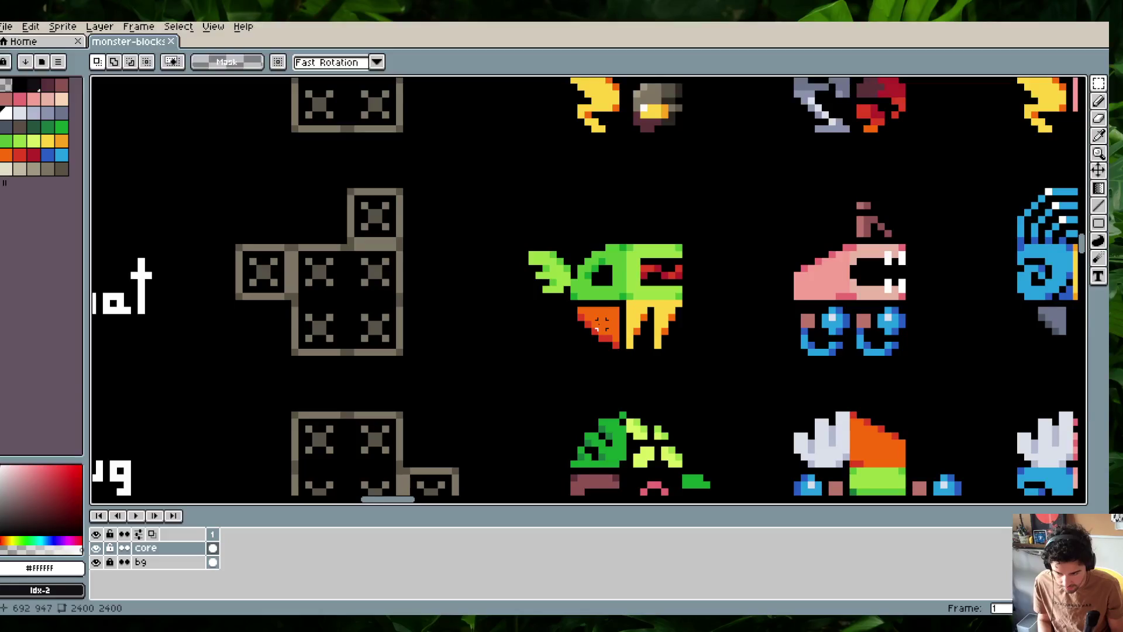
pyautogui.hotkey('ctrl', 'z')
pyautogui.hotkey('ctrl', 'z')
pyautogui.hotkey('ctrl', 'z')
pyautogui.hotkey('ctrl', 'y')
pyautogui.scroll(-1, 585, 245)
pyautogui.scroll(-1, 585, 246)
pyautogui.hotkey('ctrl', 's')
# Replace the grey bits under the blue Float monster with a copy of the wide monster's grey-green part
pyautogui.moveTo(609, 211); pyautogui.dragTo(543, 190)
pyautogui.moveTo(759, 256); pyautogui.dragTo(746, 230)
pyautogui.press('Delete')
pyautogui.moveTo(1007, 417)
pyautogui.mouseDown()
pyautogui.moveTo(1034, 455)
pyautogui.moveTo(770, 254)
pyautogui.mouseUp()
pyautogui.hotkey('ctrl', 'c')
pyautogui.hotkey('ctrl', 'v')
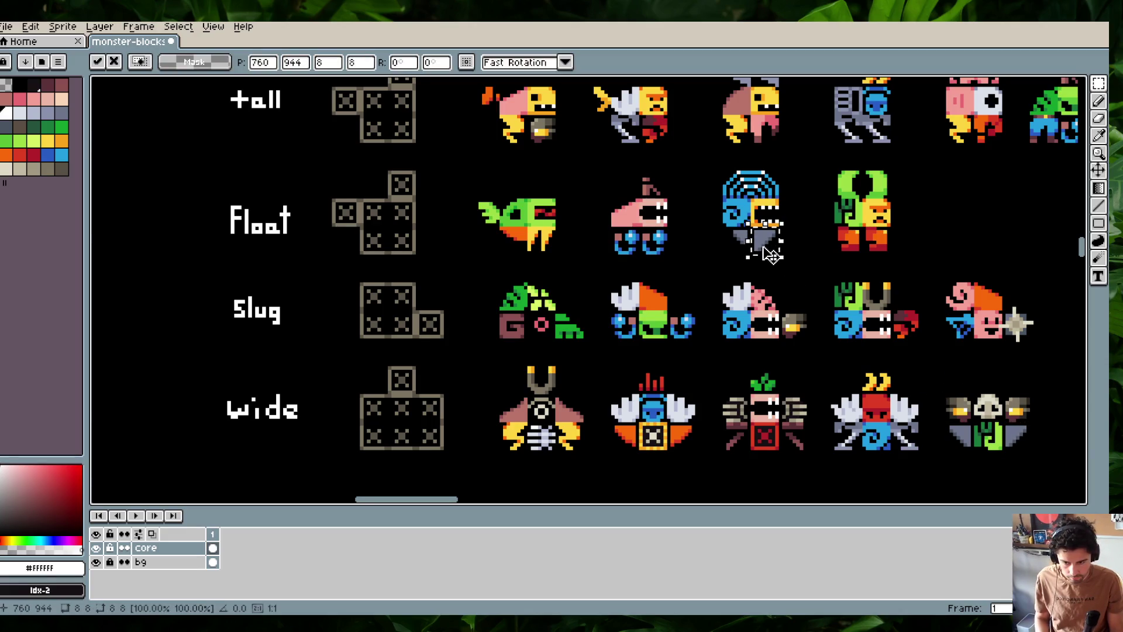
pyautogui.press('Return')
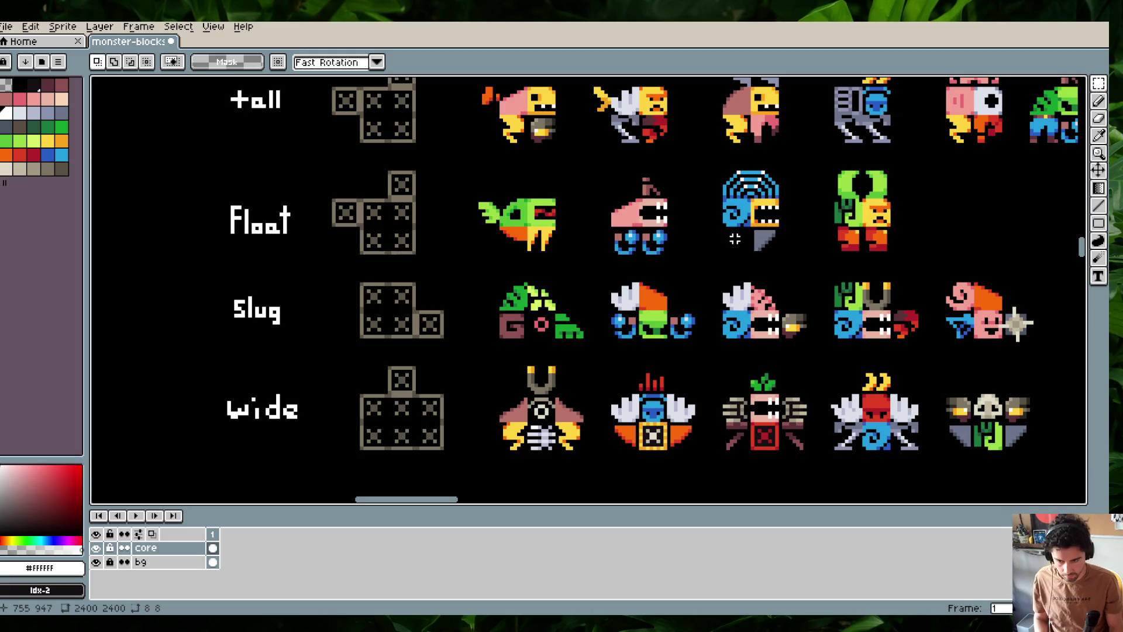
# Reposition the Float monster's lower piece, deselect, and save monster-blocks.aseprite
pyautogui.moveTo(783, 258); pyautogui.dragTo(749, 224)
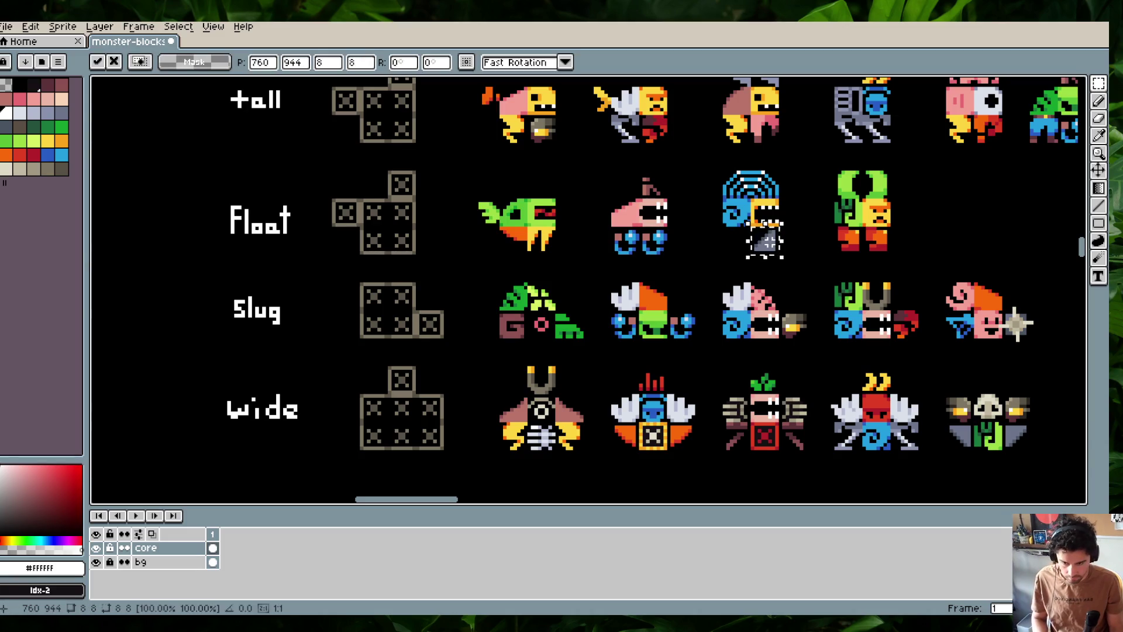
pyautogui.hotkey('ctrl', 'z')
pyautogui.click(766, 239)
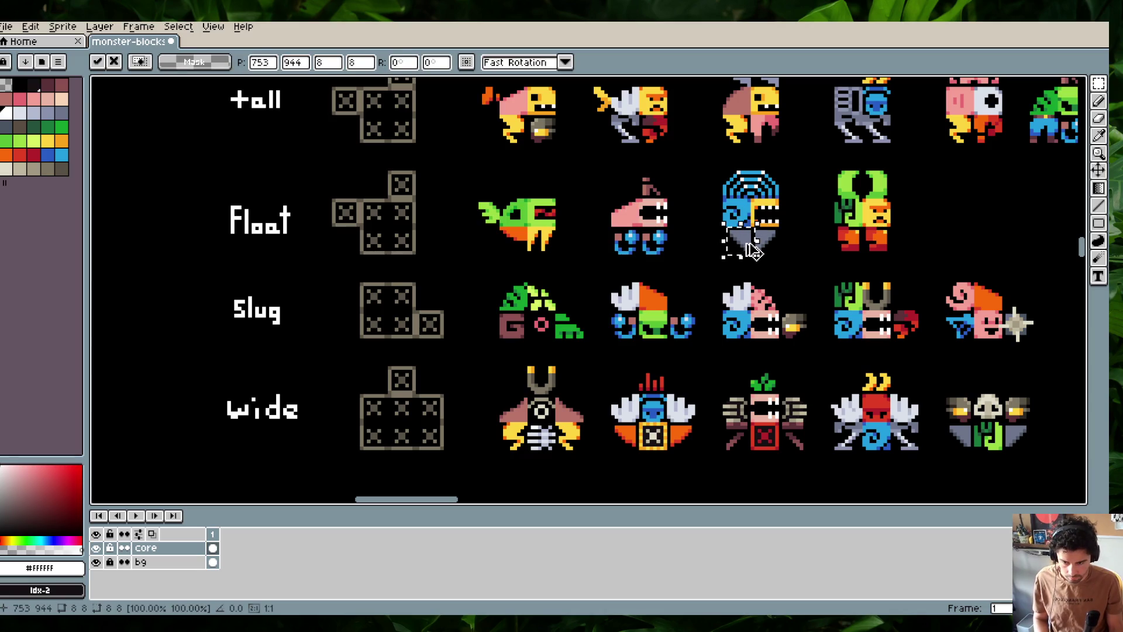
pyautogui.hotkey('ctrl', 'd')
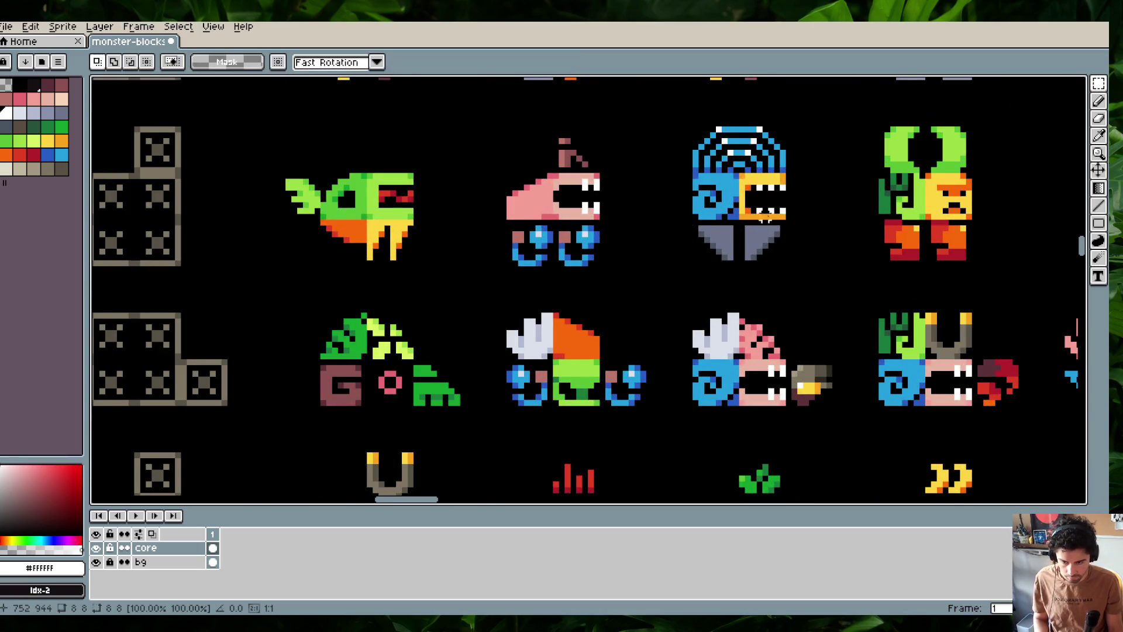
pyautogui.scroll(-1, 772, 211)
pyautogui.hotkey('ctrl', 's')
pyautogui.moveTo(821, 213); pyautogui.dragTo(746, 242)
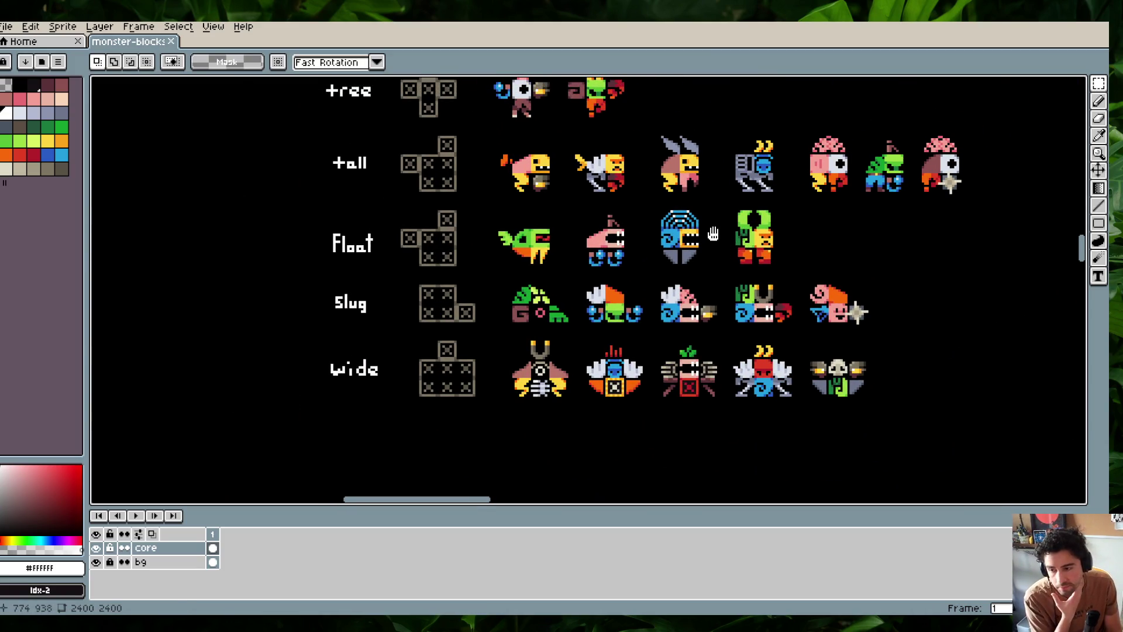
# Marquee the tall and Float monster rows several times to inspect them
pyautogui.moveTo(713, 234); pyautogui.dragTo(724, 231)
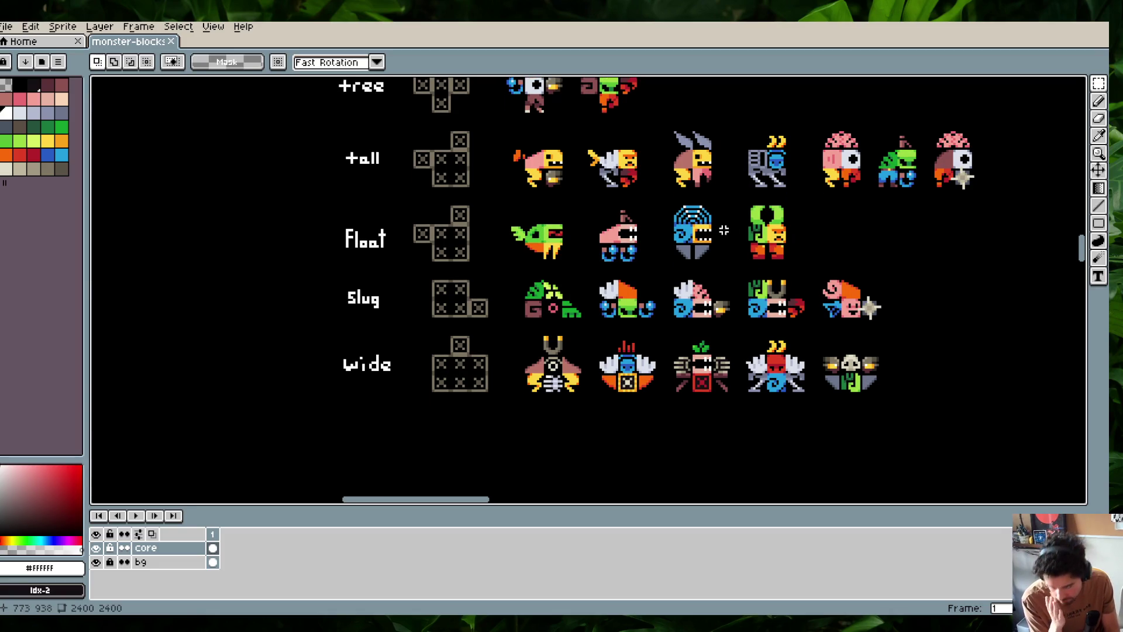
pyautogui.moveTo(717, 209)
pyautogui.mouseDown()
pyautogui.moveTo(693, 162)
pyautogui.moveTo(675, 186)
pyautogui.mouseUp()
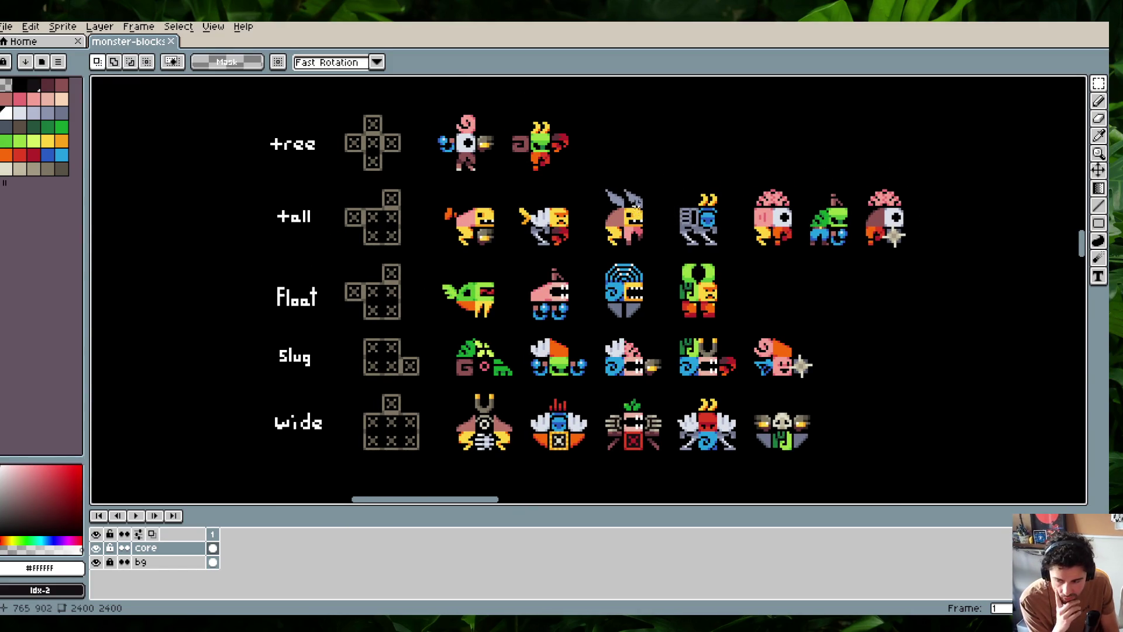
pyautogui.moveTo(429, 198); pyautogui.dragTo(919, 323)
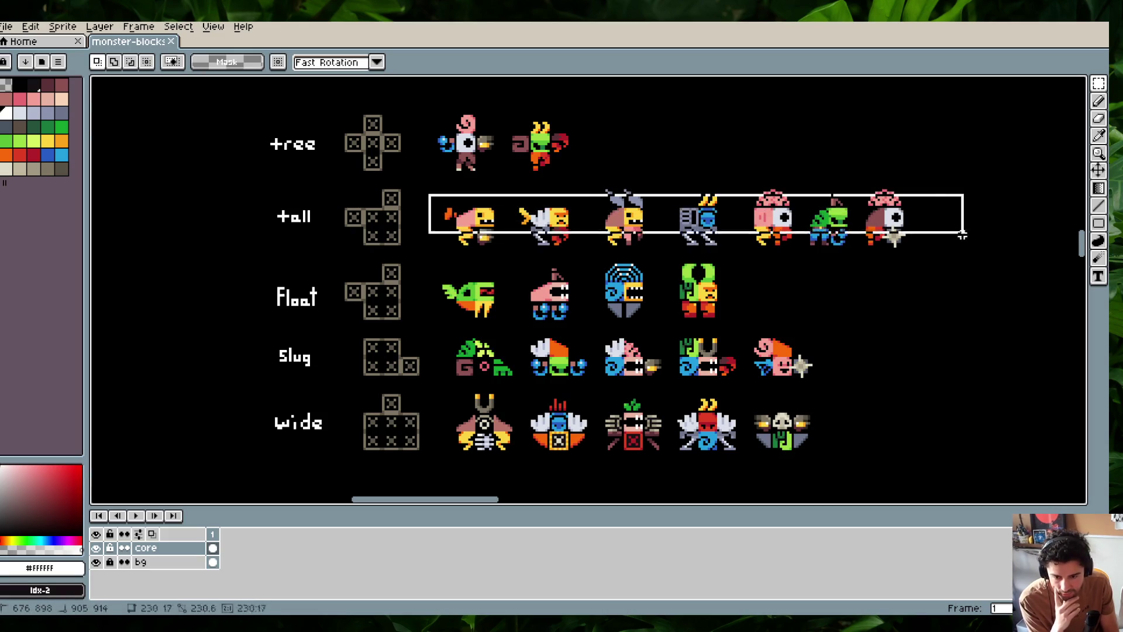
pyautogui.click(990, 232)
pyautogui.moveTo(425, 194); pyautogui.dragTo(899, 322)
pyautogui.click(978, 298)
pyautogui.moveTo(410, 186); pyautogui.dragTo(989, 333)
pyautogui.click(976, 128)
pyautogui.moveTo(415, 184); pyautogui.dragTo(981, 258)
pyautogui.click(829, 104)
# Select the Float monster row, then bring the command prompt to the front
pyautogui.moveTo(785, 149); pyautogui.dragTo(872, 90)
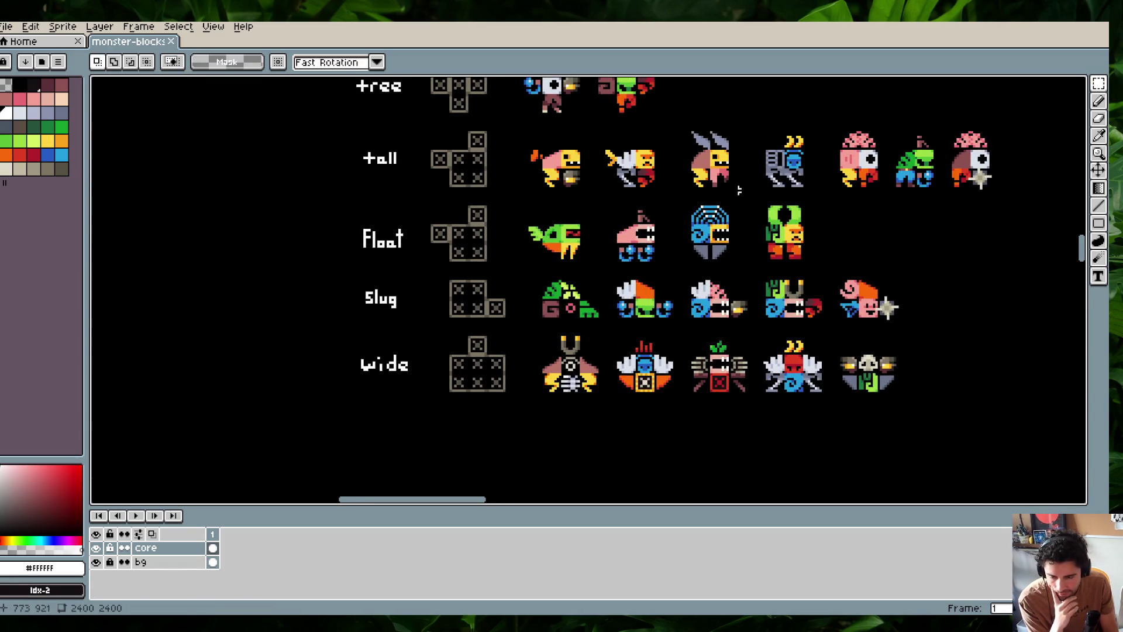
pyautogui.moveTo(739, 191); pyautogui.dragTo(619, 199)
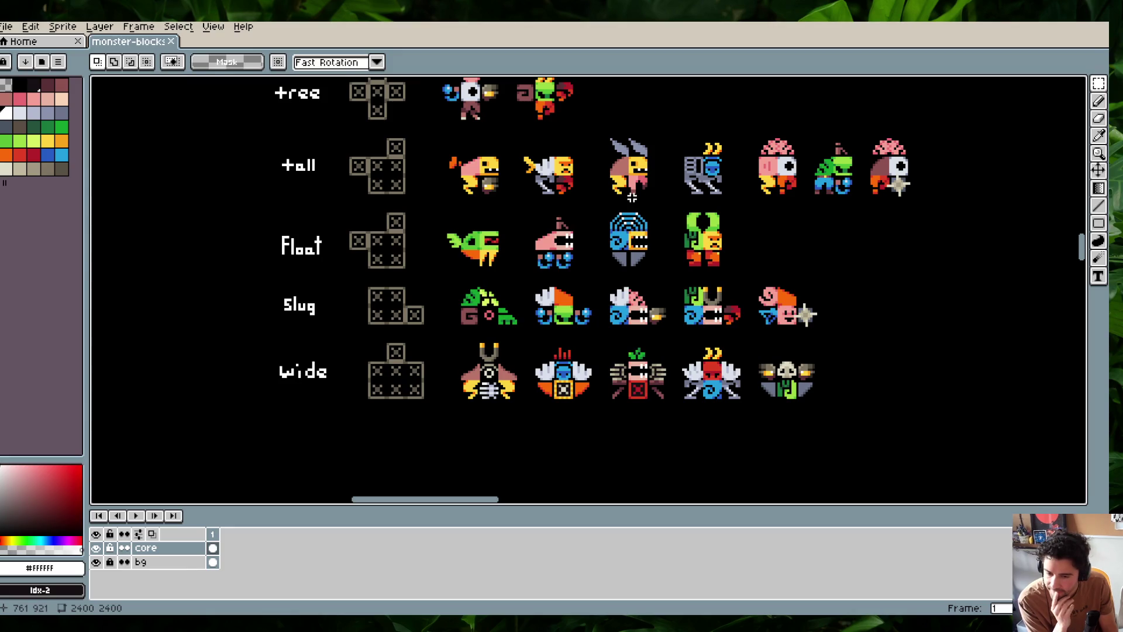
pyautogui.moveTo(806, 239); pyautogui.dragTo(627, 300)
pyautogui.moveTo(181, 242); pyautogui.dragTo(674, 315)
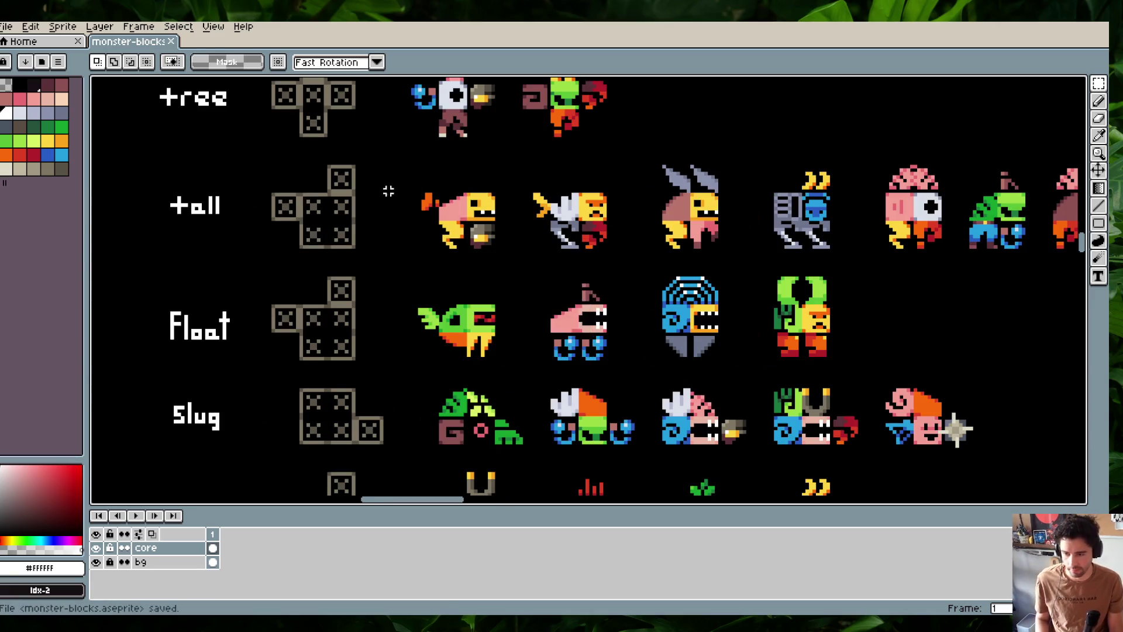
pyautogui.scroll(-3, 376, 216)
pyautogui.hotkey('alt', 'Tab')
pyautogui.click(497, 398)
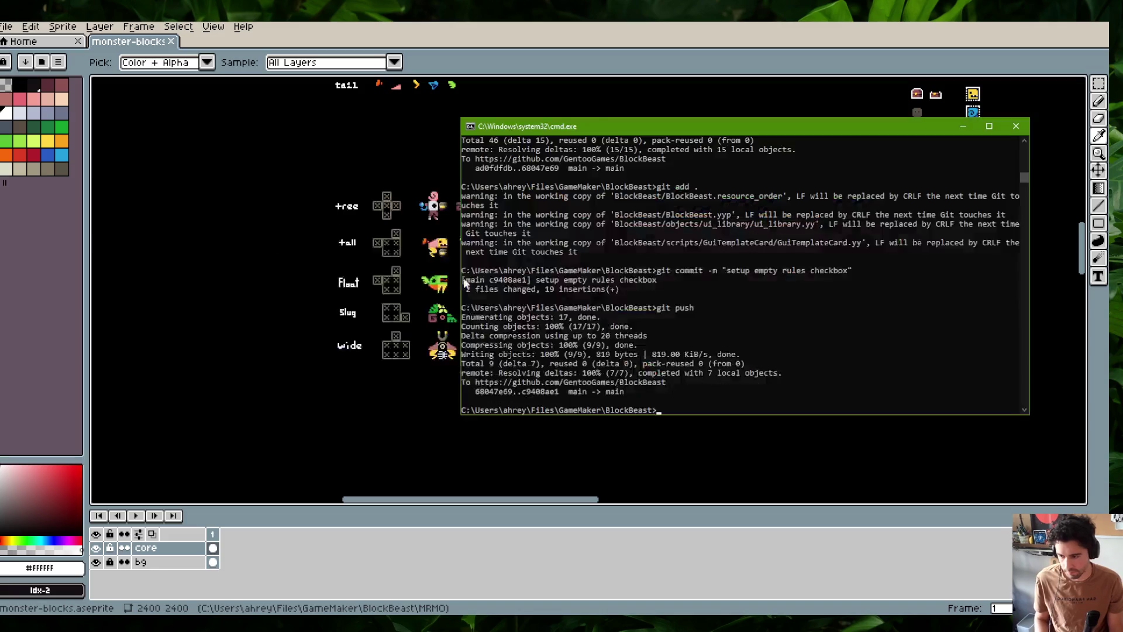
# Stage all changes and commit them as "more visual adjustments to blocks"
pyautogui.write('git add .')
pyautogui.press('Return')
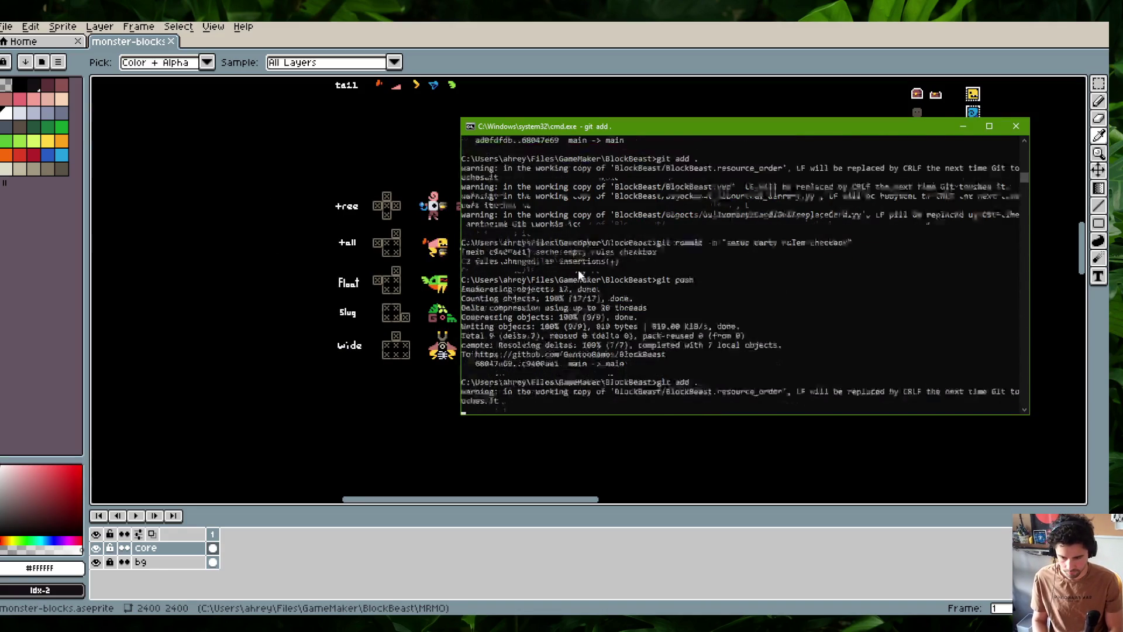
pyautogui.write('git commit -m "more visua')
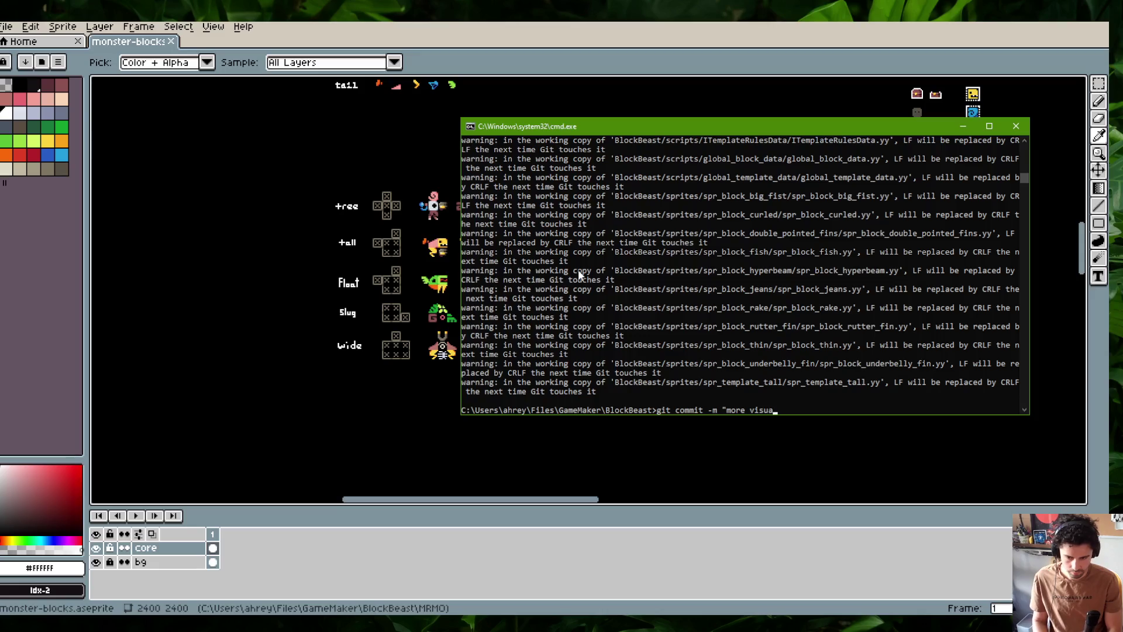
pyautogui.write('l adjustments to blocks"')
pyautogui.press('Return')
# Push the commit, then enable part labels on Block Beast's Tall skeleton
pyautogui.write('git push')
pyautogui.press('Return')
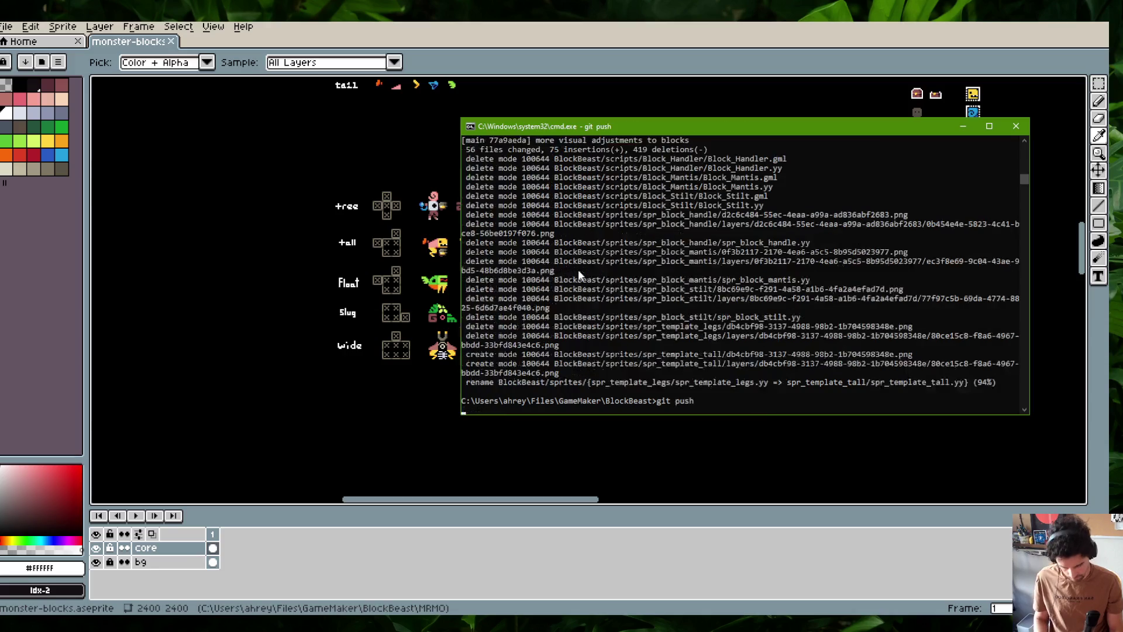
pyautogui.hotkey('alt', 'Tab')
pyautogui.hotkey('alt', 'Tab')
pyautogui.hotkey('alt', 'Tab')
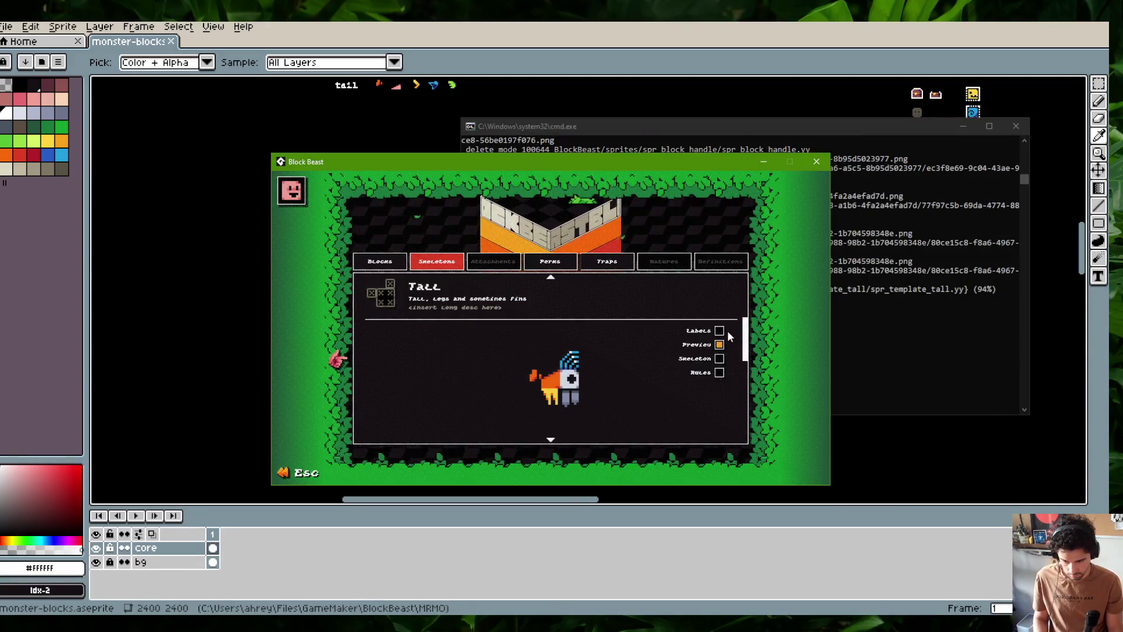
pyautogui.click(719, 331)
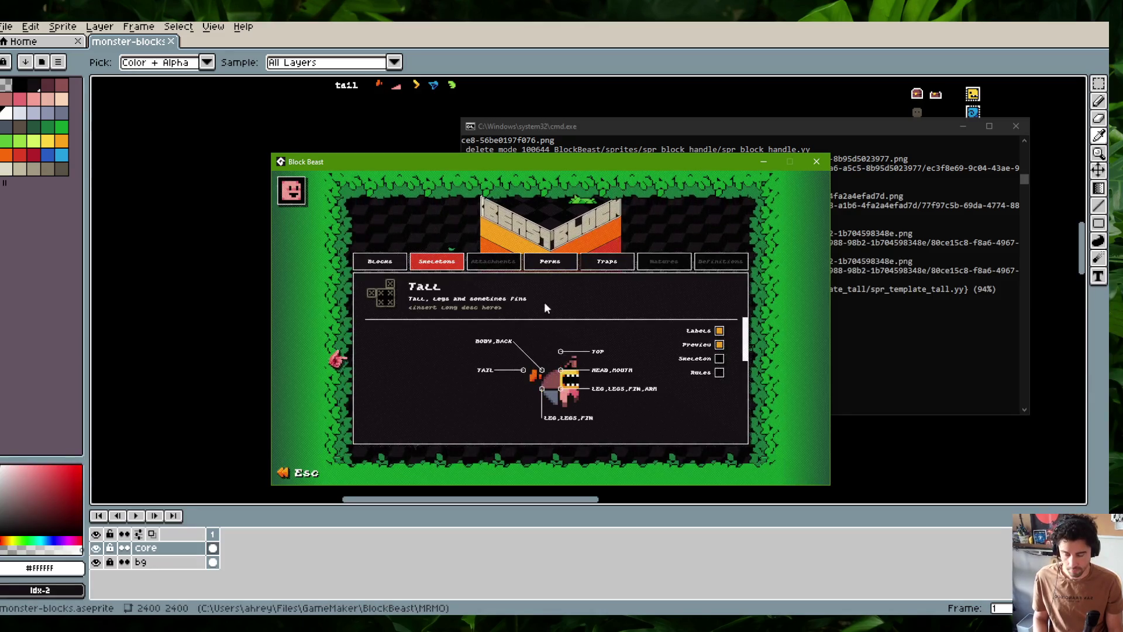
# Open the Wide skeleton and turn on its preview monster
pyautogui.click(434, 293)
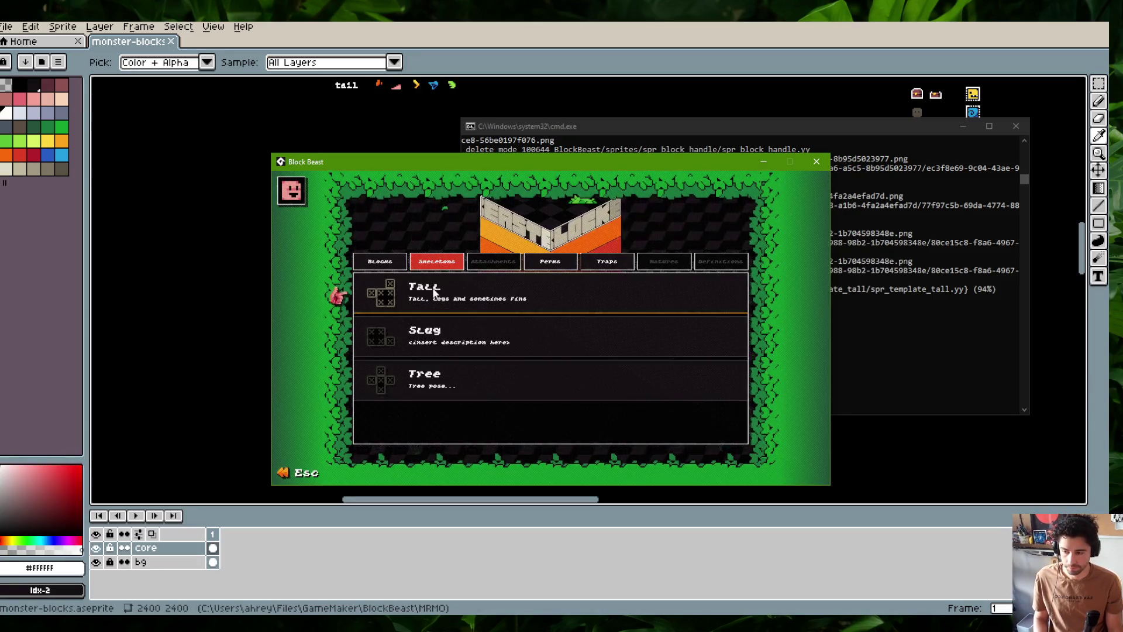
pyautogui.click(468, 307)
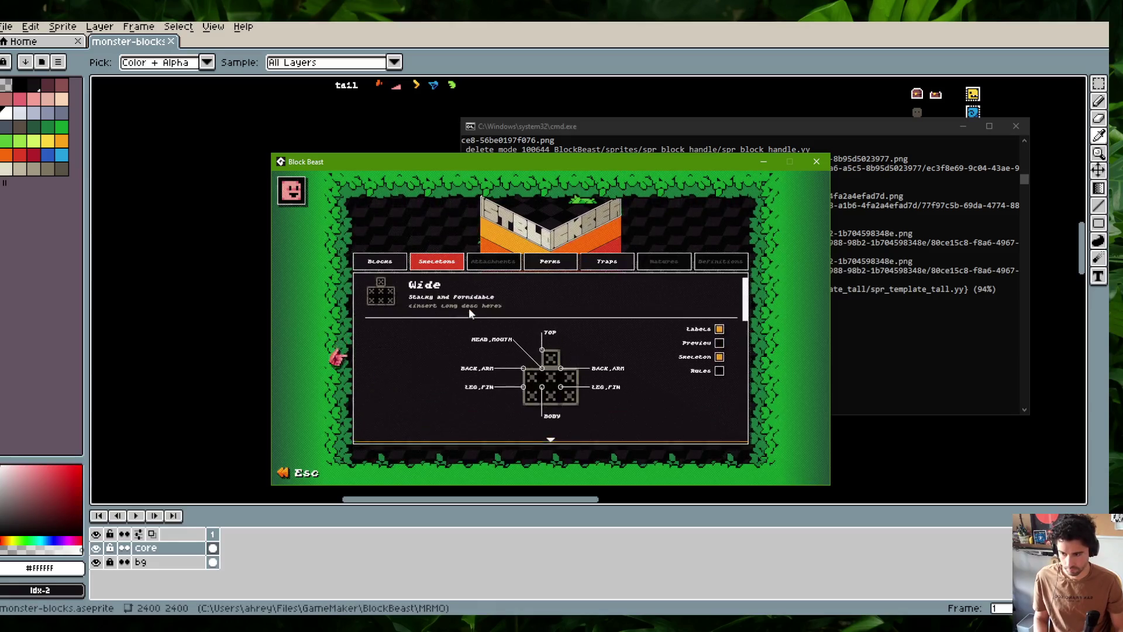
pyautogui.click(719, 342)
# Minimize Aseprite, the command prompt and streaming software after showing the brb overlay
pyautogui.press('super+Down')
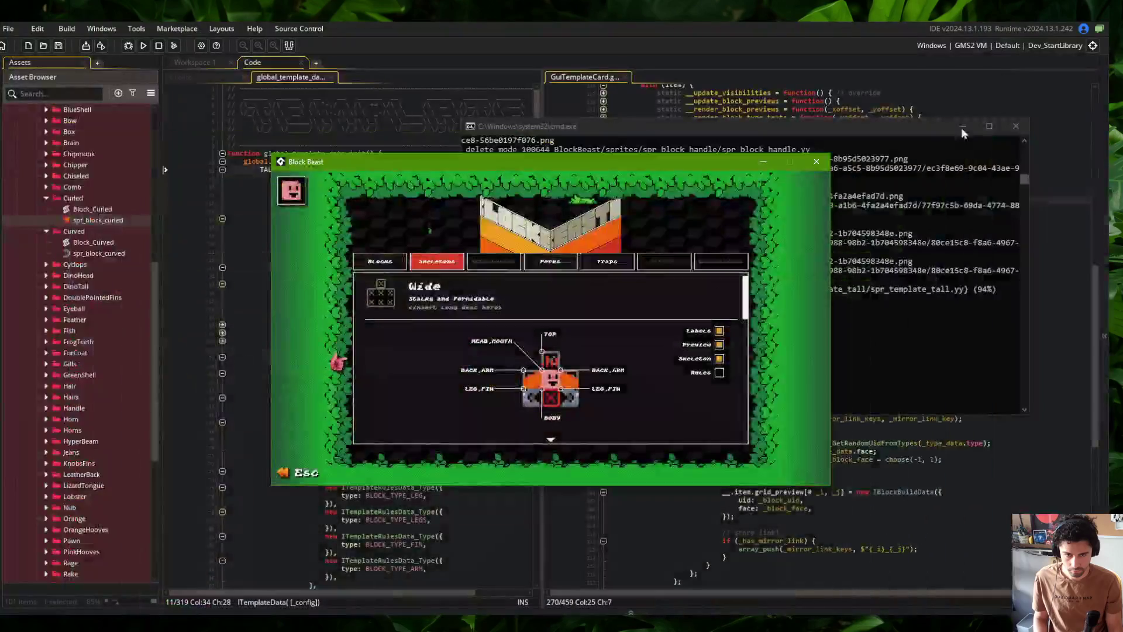
pyautogui.click(964, 126)
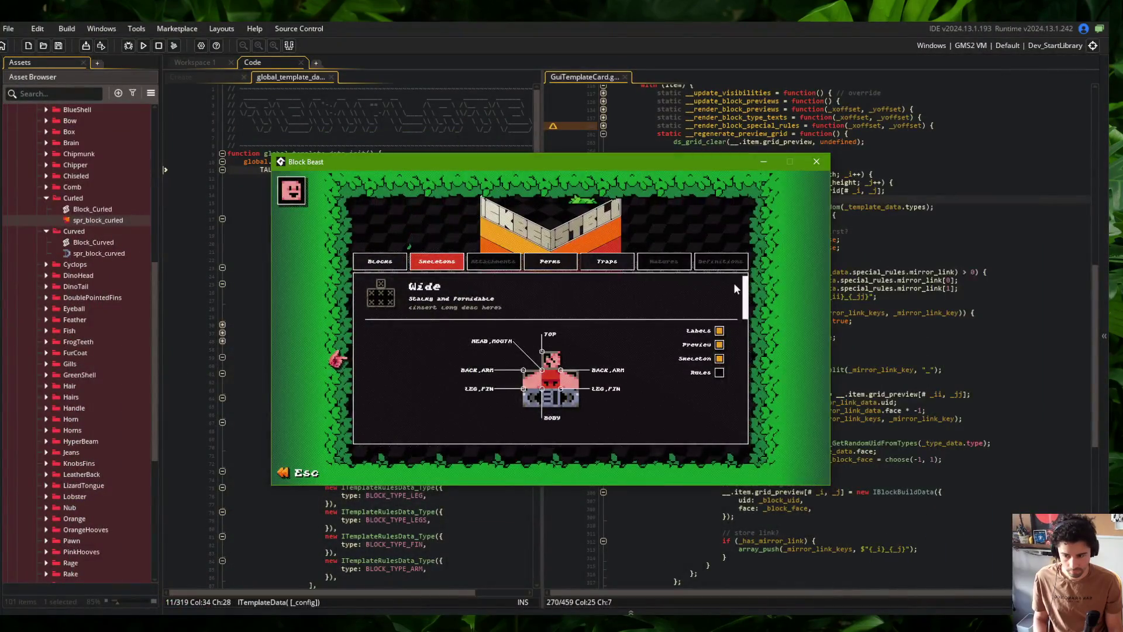
pyautogui.hotkey('alt', 'Tab')
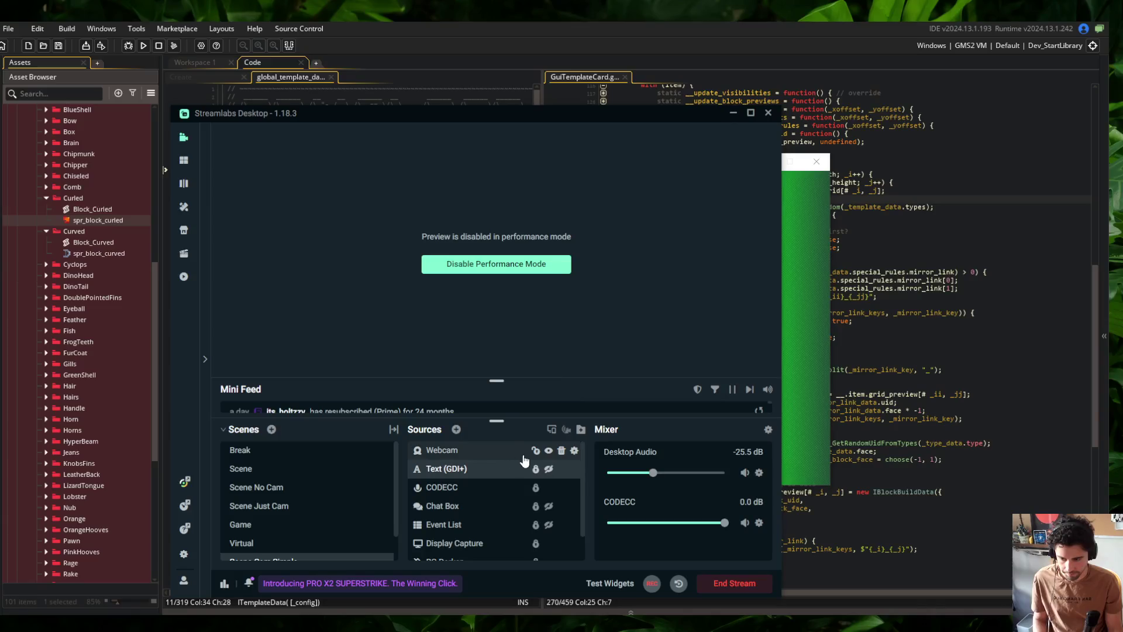
pyautogui.click(549, 469)
pyautogui.click(735, 114)
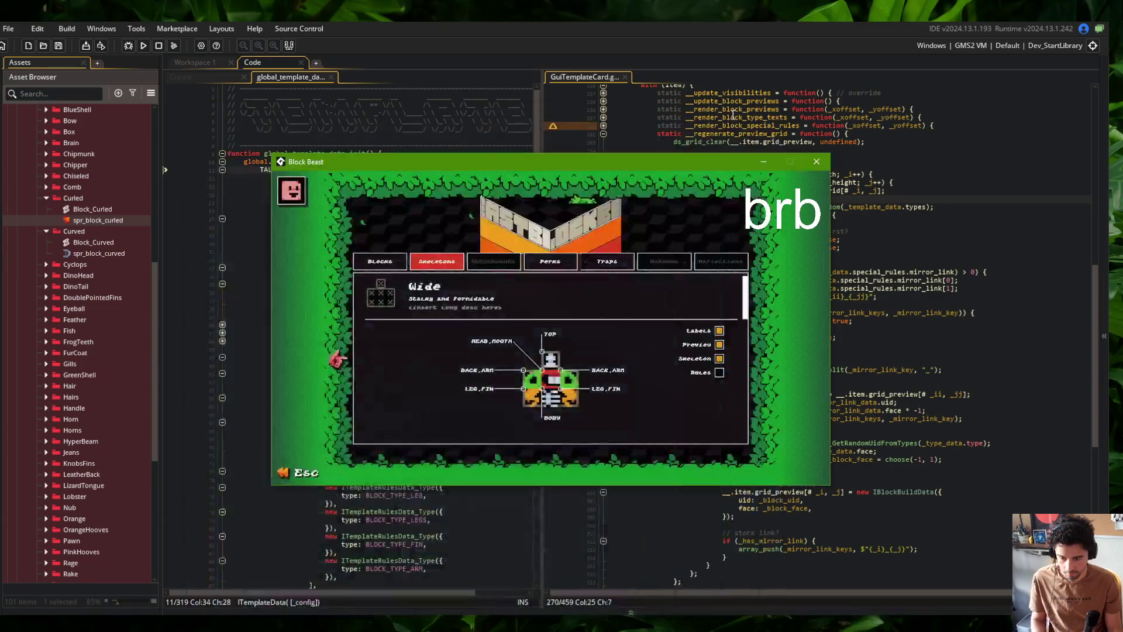